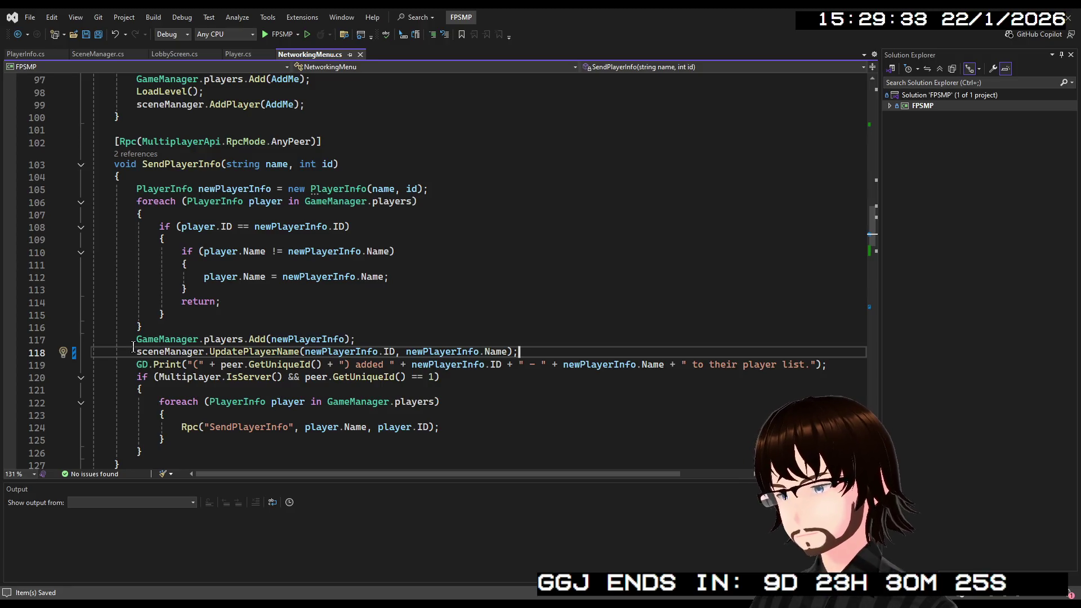
# Comment out the UpdatePlayerName call on line 118 and paste a copy after the name assignment on line 112
pyautogui.click(136, 350)
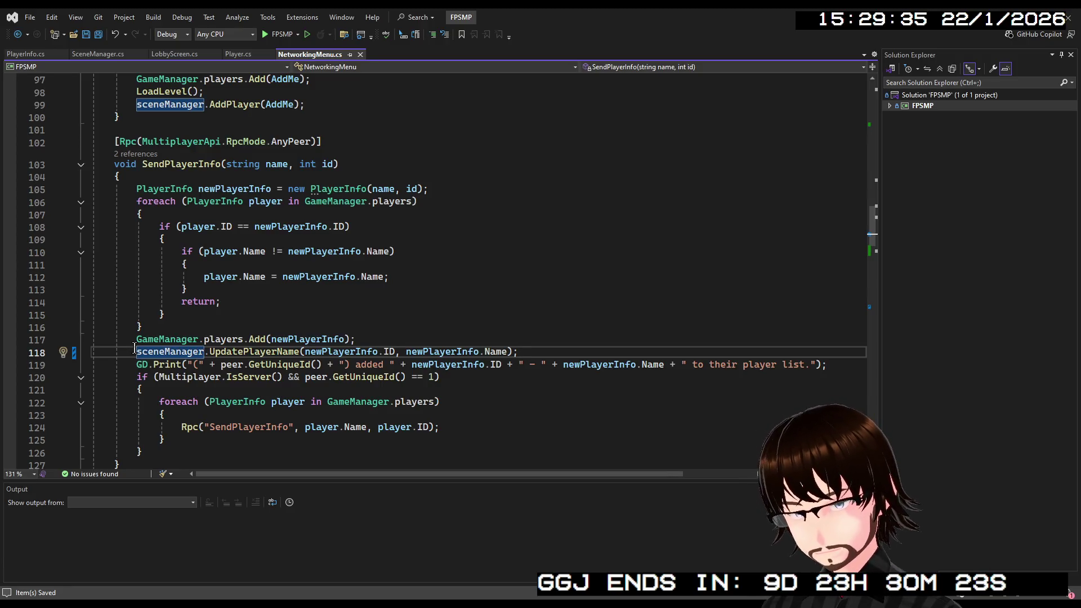
pyautogui.write('//')
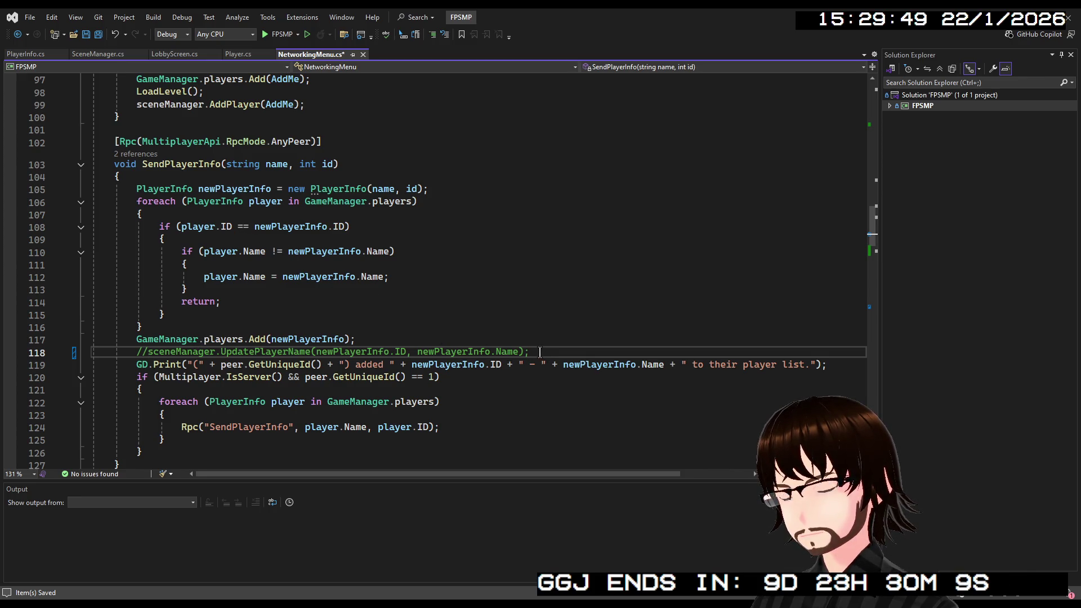
pyautogui.moveTo(545, 355)
pyautogui.mouseDown()
pyautogui.moveTo(262, 339)
pyautogui.moveTo(149, 352)
pyautogui.mouseUp()
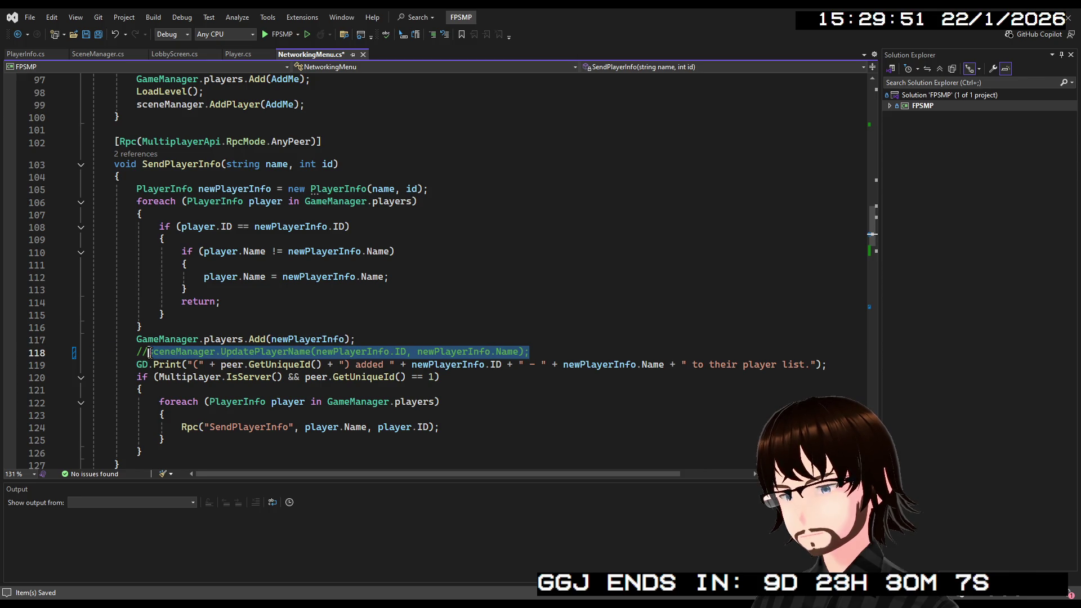
pyautogui.click(404, 277)
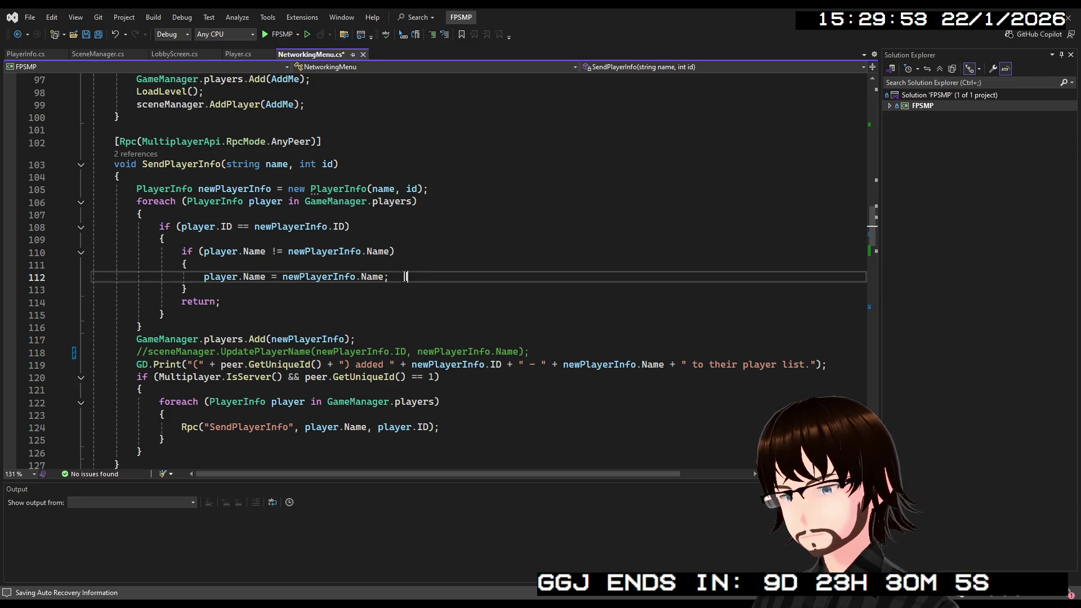
pyautogui.moveTo(503, 278); pyautogui.dragTo(396, 277)
pyautogui.click(501, 277)
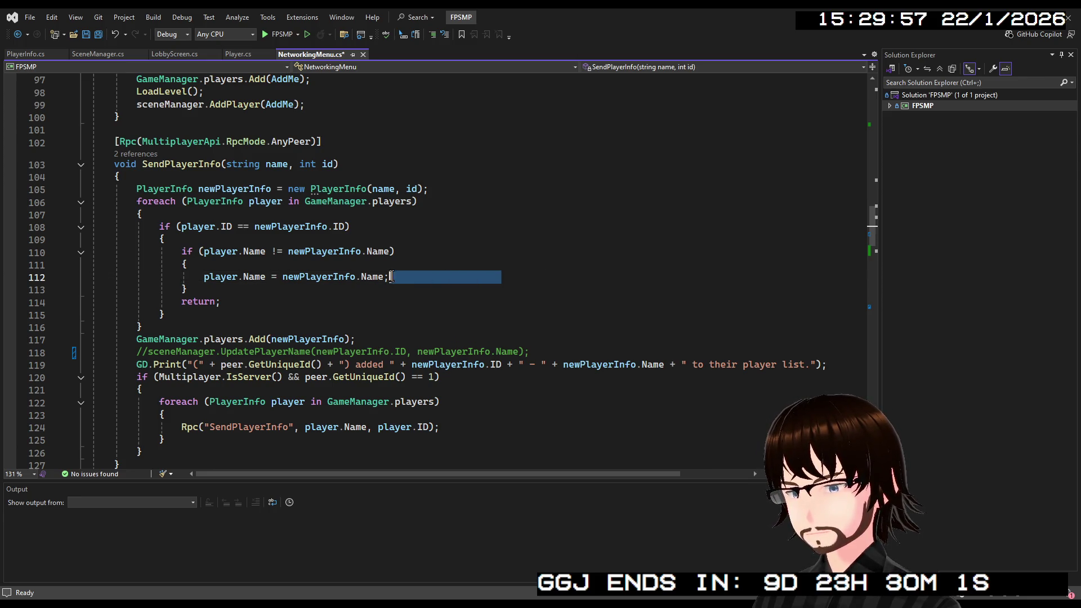
pyautogui.press('Return')
pyautogui.write('sceneManager.UpdatePlayerName(newPlayerInfo.ID, newPlayerInfo.Name);')
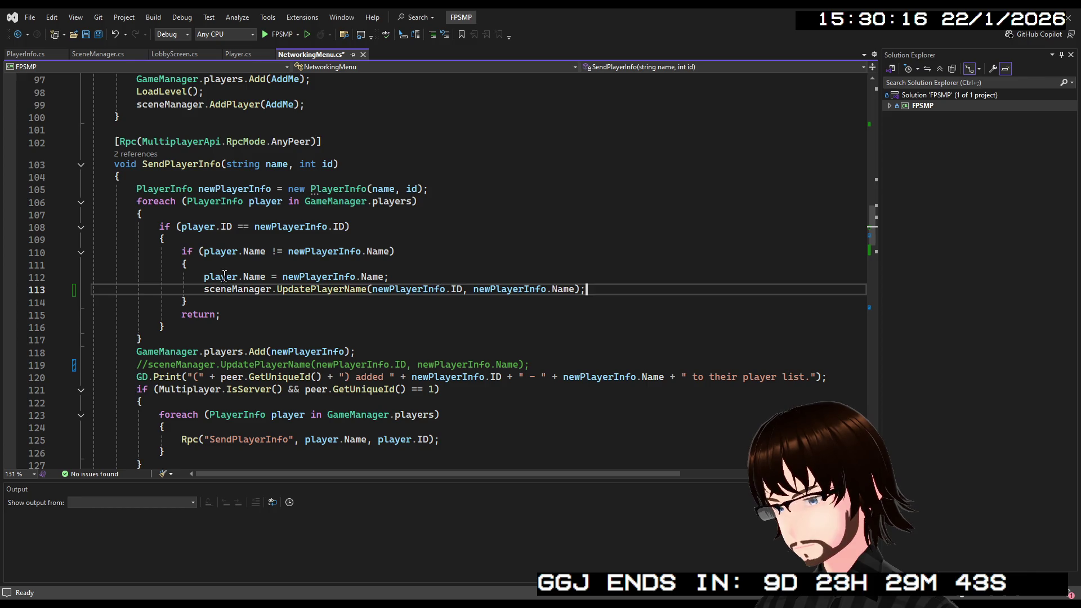
# Change the pasted call's argument from newPlayerInfo.ID to player.ID and save NetworkingMenu.cs
pyautogui.doubleClick(231, 251)
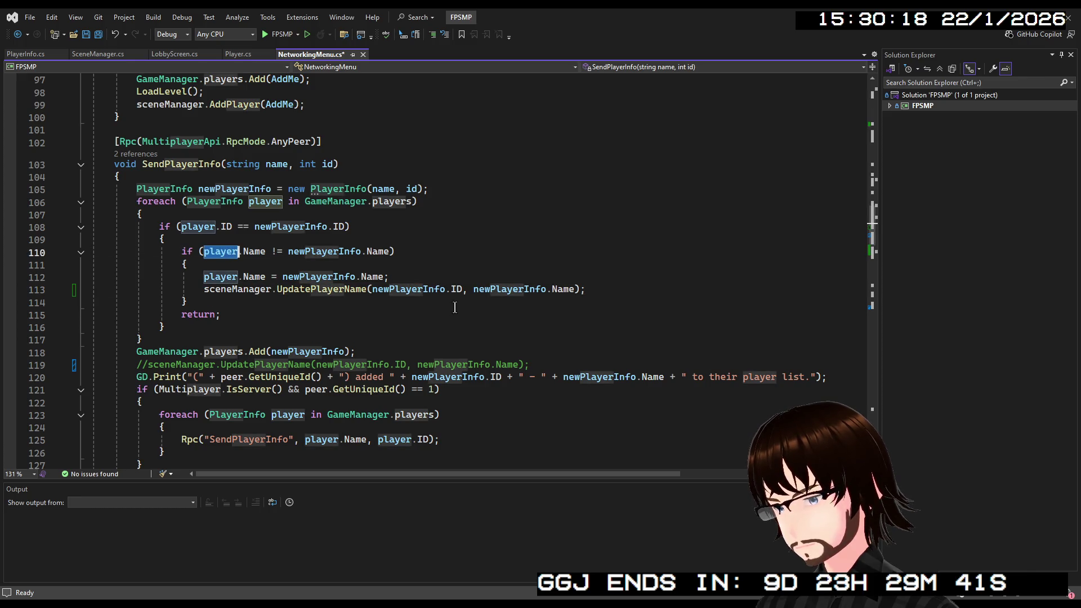
pyautogui.click(377, 290)
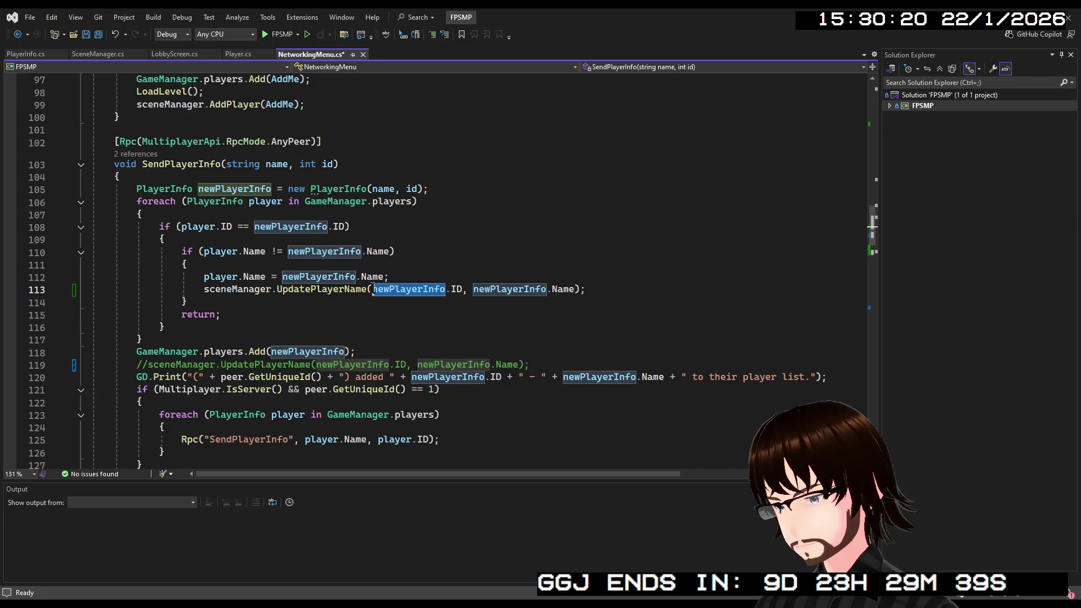
pyautogui.hotkey('ctrl', 'Delete')
pyautogui.write('player')
pyautogui.click(570, 293)
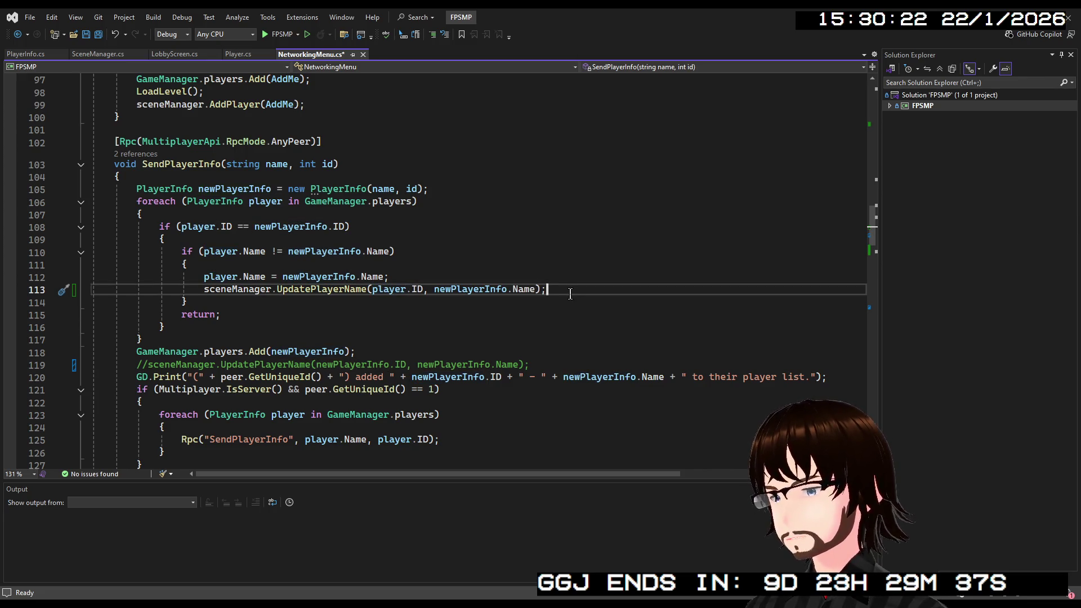
pyautogui.hotkey('ctrl', 's')
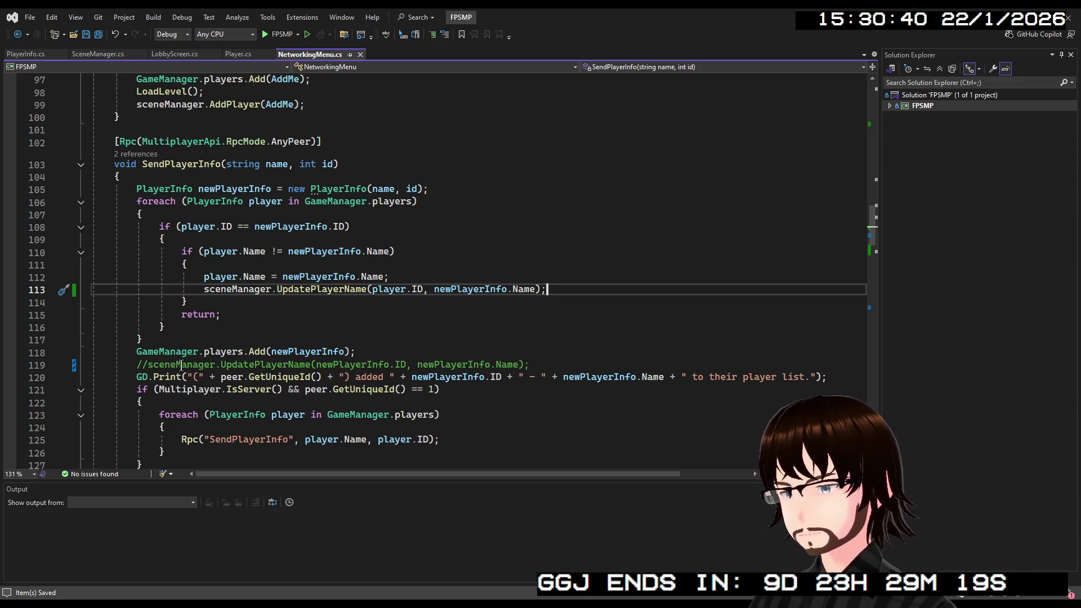
# Run the Godot project, host a game session, then close the running game
pyautogui.scroll(-4, 414, 304)
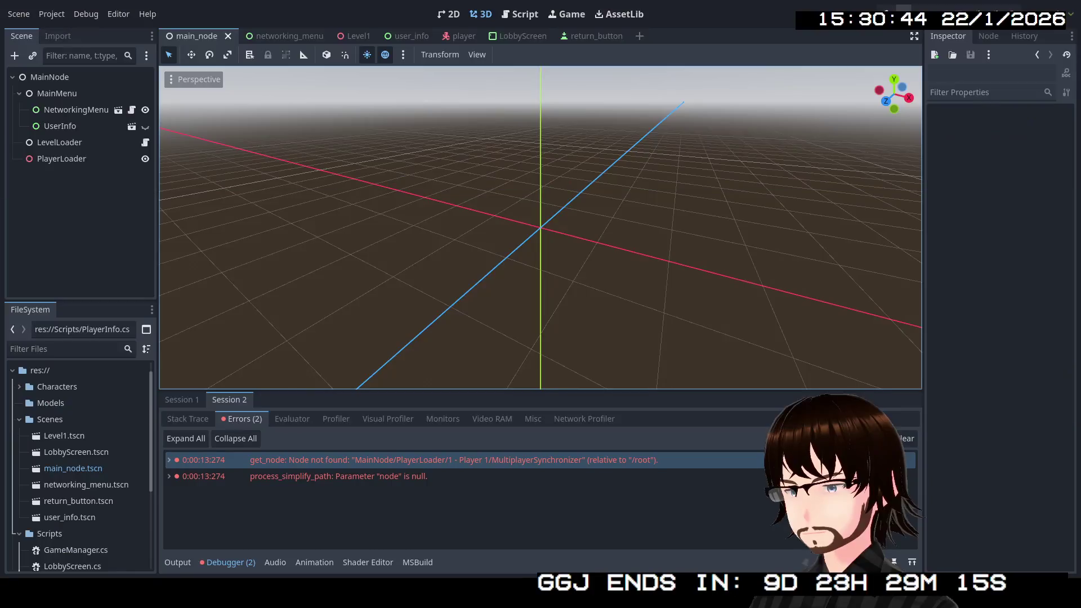
pyautogui.click(884, 14)
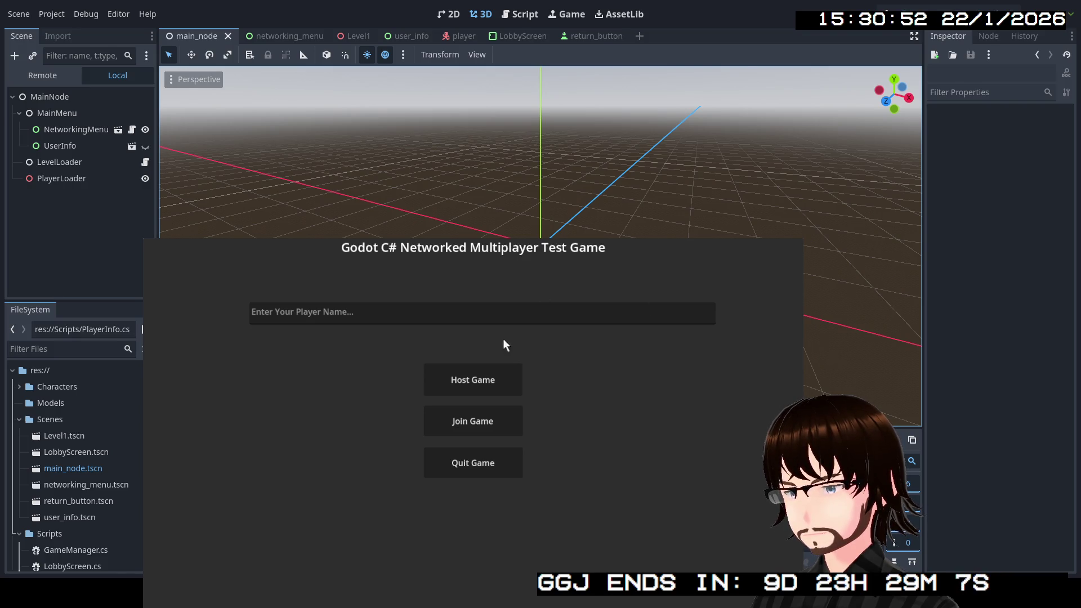
pyautogui.click(489, 373)
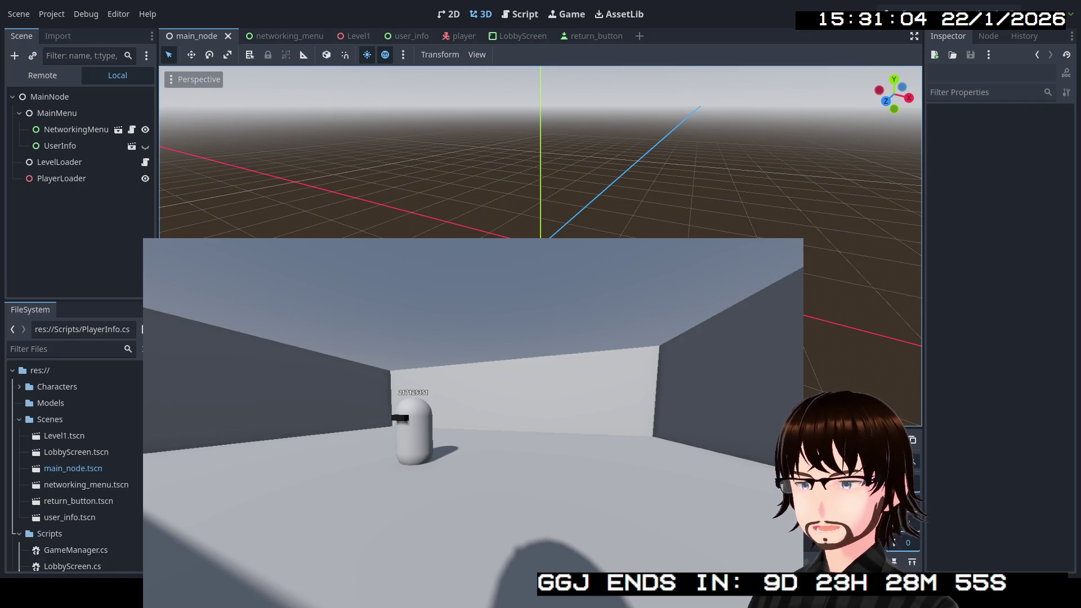
pyautogui.hotkey('alt', 'F4')
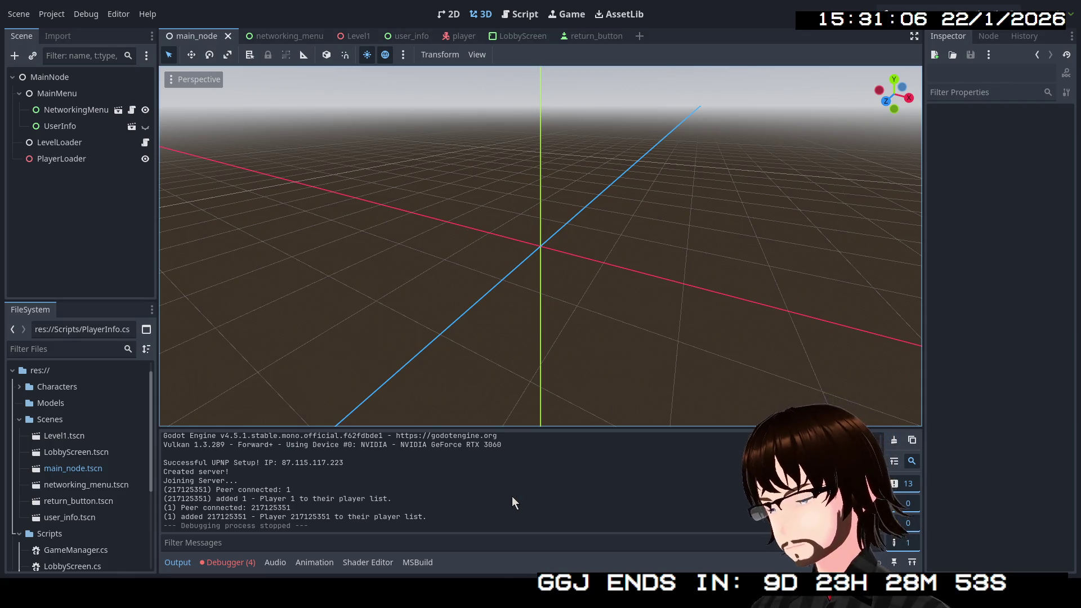
# Compare the MultiplayerSynchronizer node-not-found errors in Session 1 and Session 2 of the Debugger
pyautogui.click(242, 565)
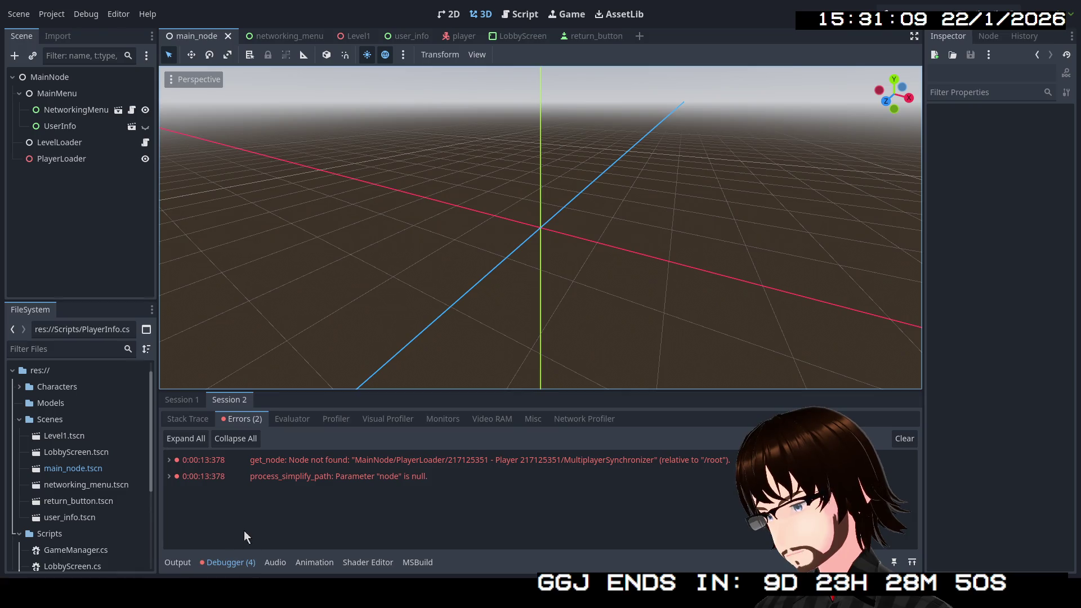
pyautogui.click(226, 401)
pyautogui.click(188, 402)
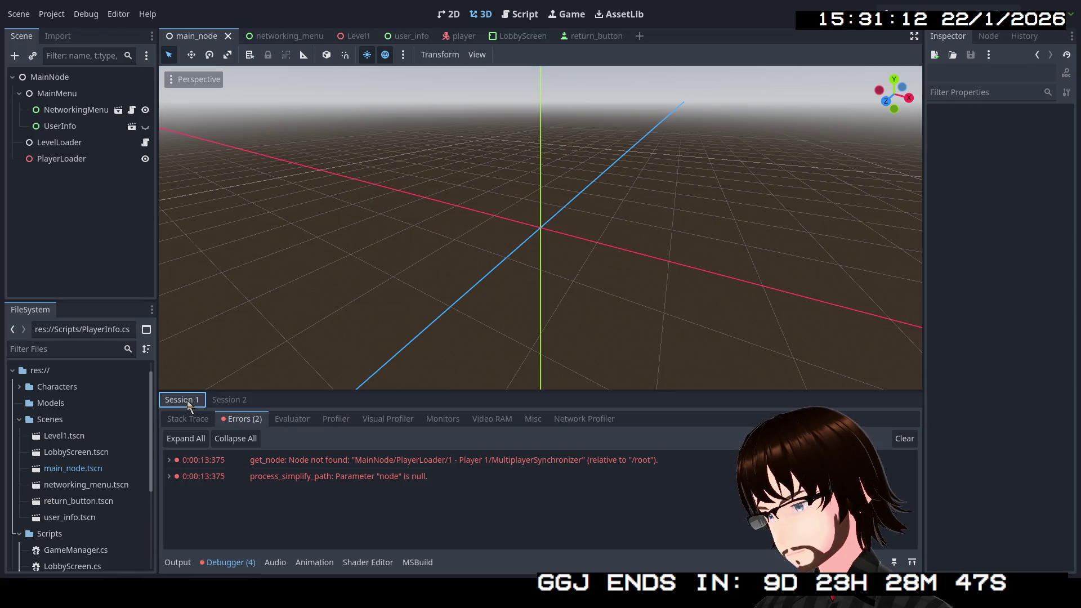
pyautogui.click(226, 401)
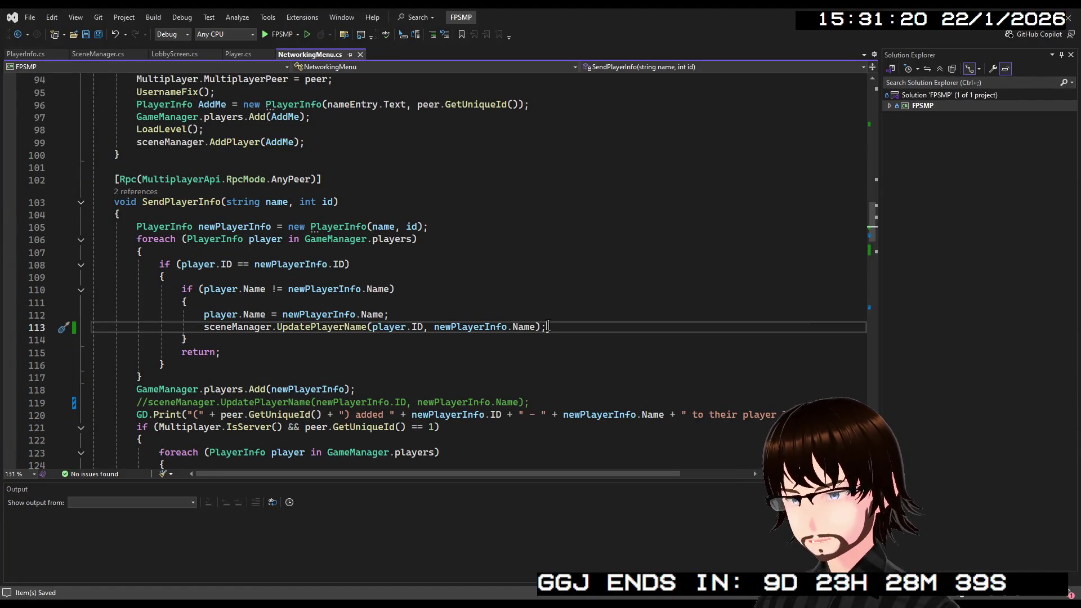
# Delete the UpdatePlayerName line from the name-change branch and the commented-out copy on line 118
pyautogui.moveTo(547, 328)
pyautogui.mouseDown()
pyautogui.moveTo(249, 316)
pyautogui.moveTo(202, 327)
pyautogui.mouseUp()
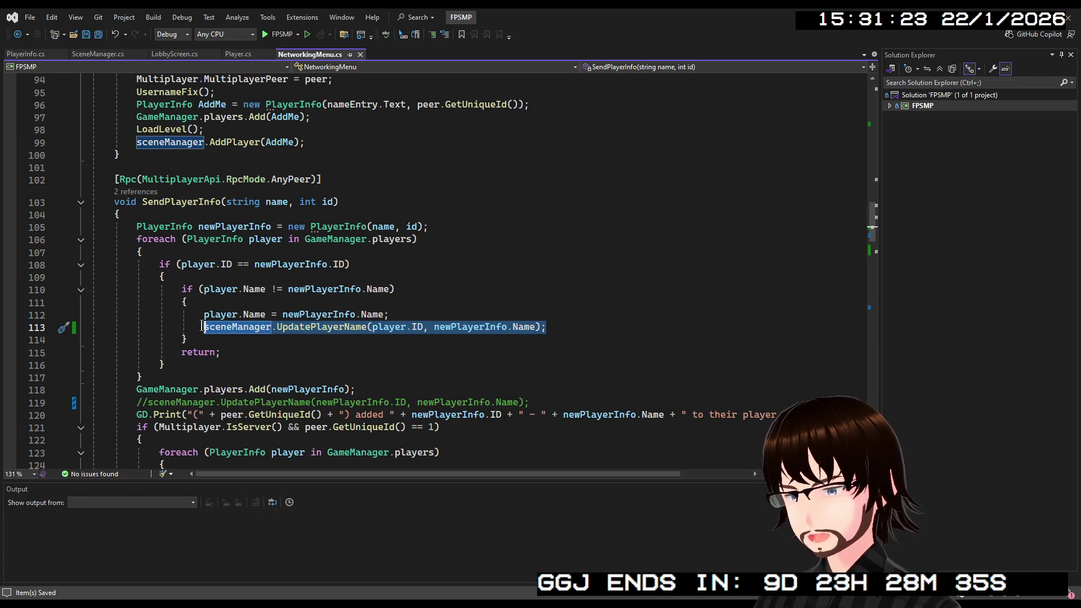
pyautogui.press('BackSpace')
pyautogui.press('BackSpace')
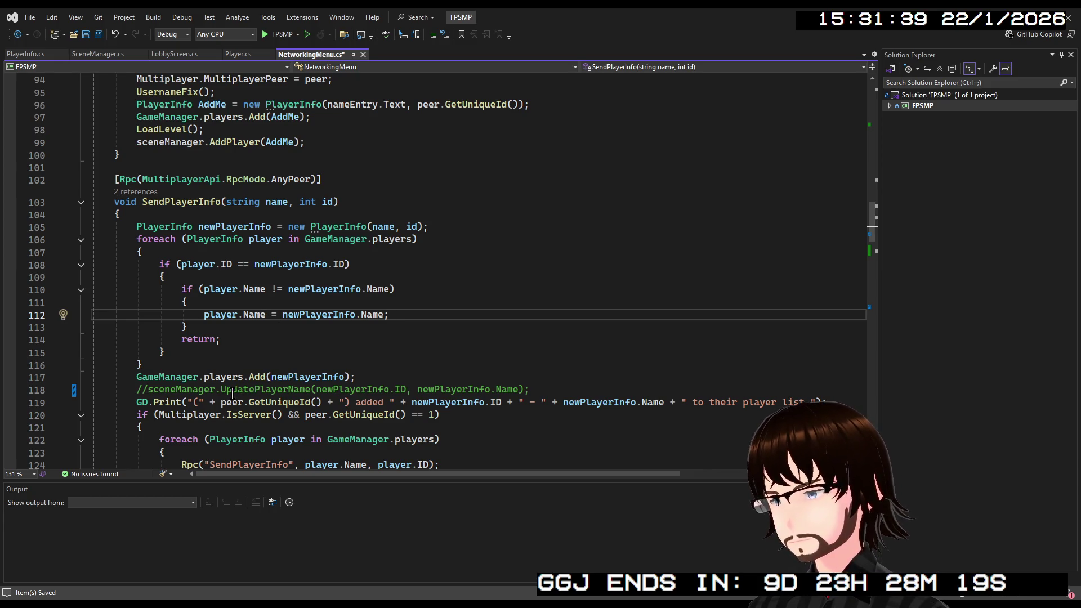
pyautogui.click(530, 387)
pyautogui.moveTo(530, 388)
pyautogui.mouseDown()
pyautogui.moveTo(256, 378)
pyautogui.moveTo(73, 394)
pyautogui.mouseUp()
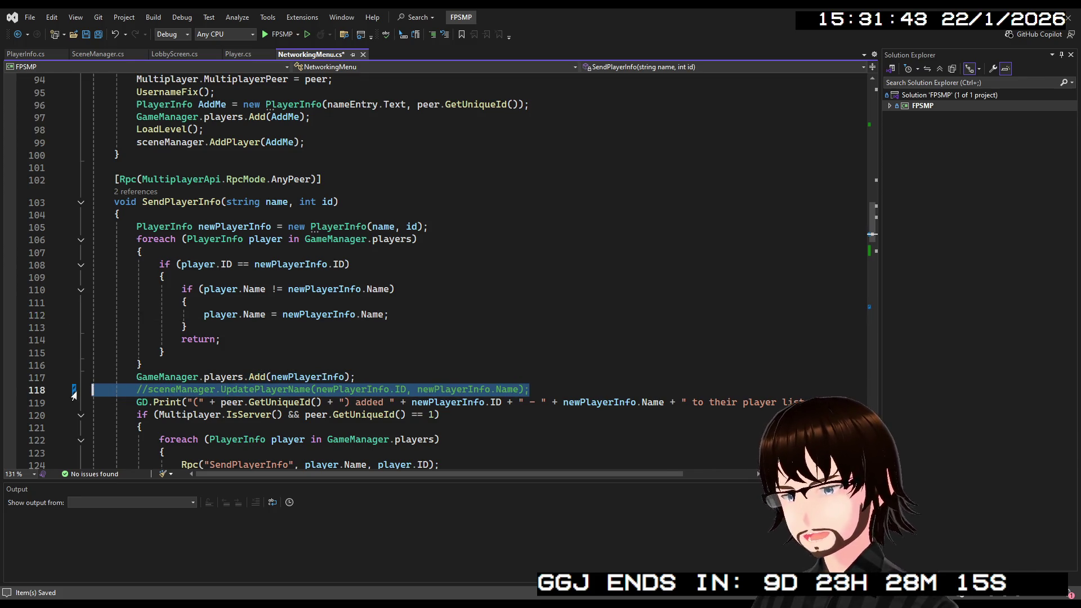
pyautogui.press('BackSpace')
pyautogui.press('BackSpace')
pyautogui.scroll(-3, 211, 373)
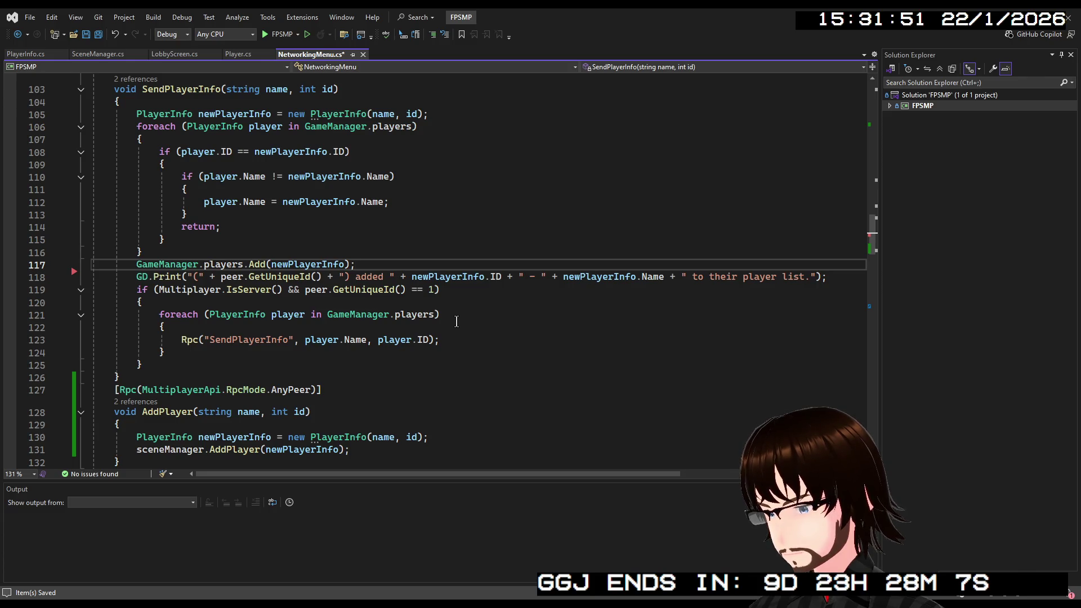
# Delete PeerConnected's if (id != peer.GetUniqueId()) AddPlayer block and select the leftover comment line
pyautogui.scroll(2, 455, 321)
pyautogui.scroll(-1, 451, 311)
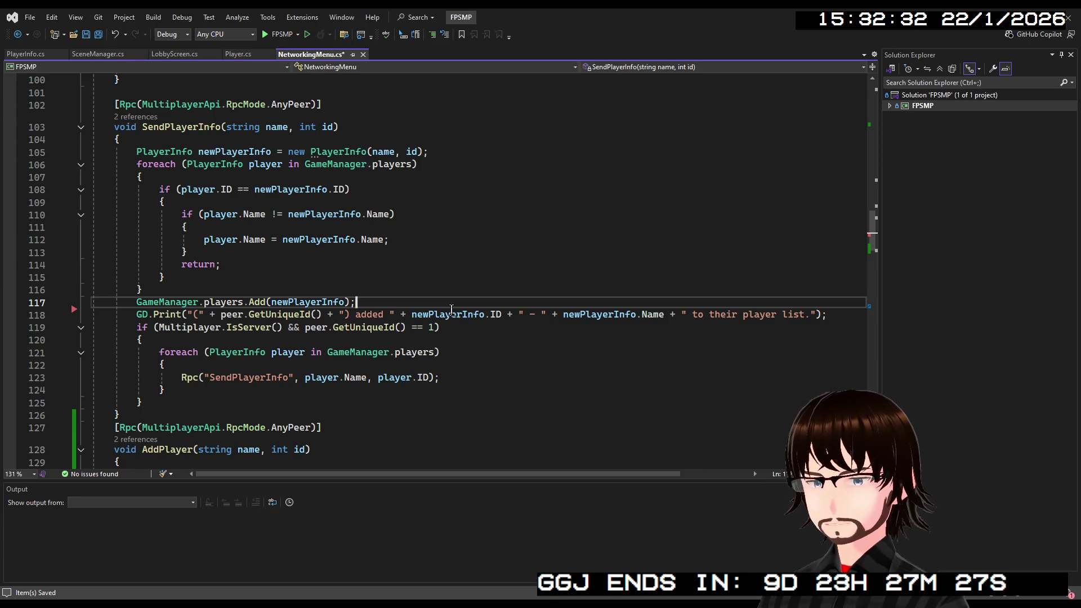
pyautogui.scroll(-3, 447, 316)
pyautogui.scroll(-9, 447, 316)
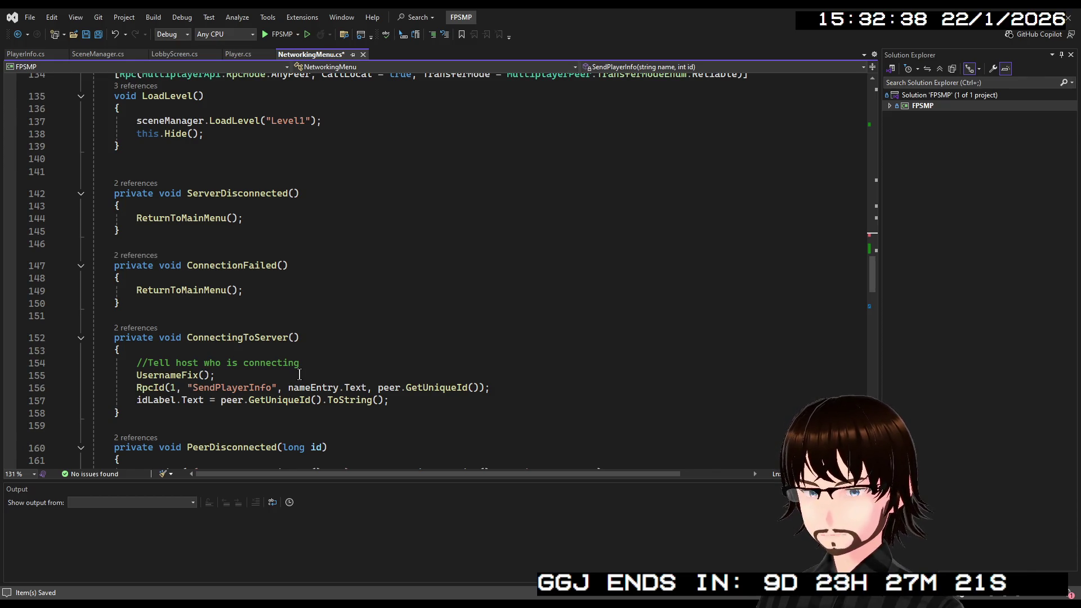
pyautogui.scroll(11, 299, 375)
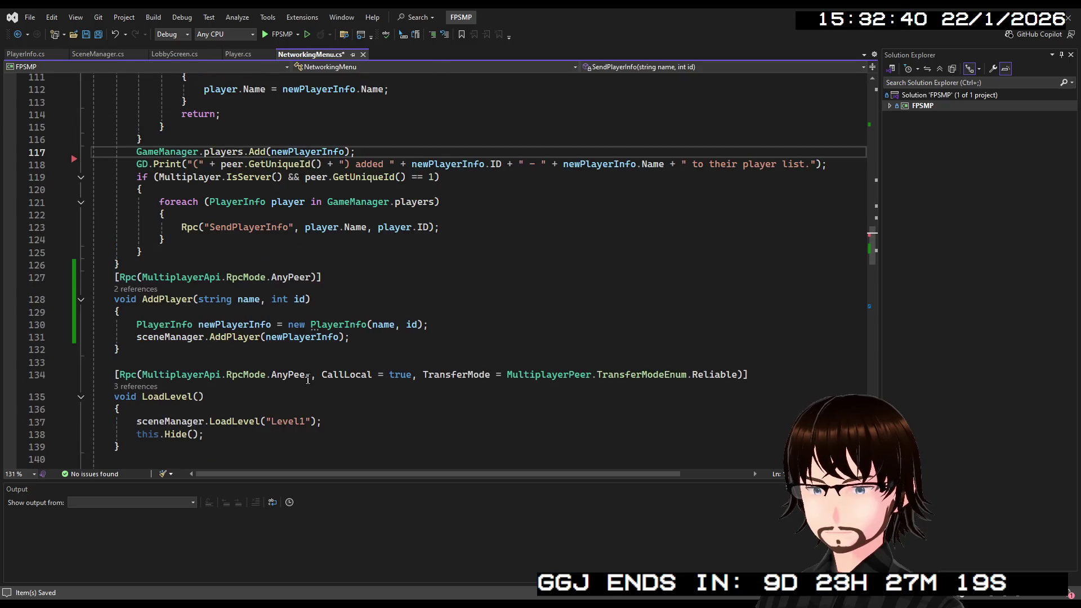
pyautogui.scroll(2, 302, 277)
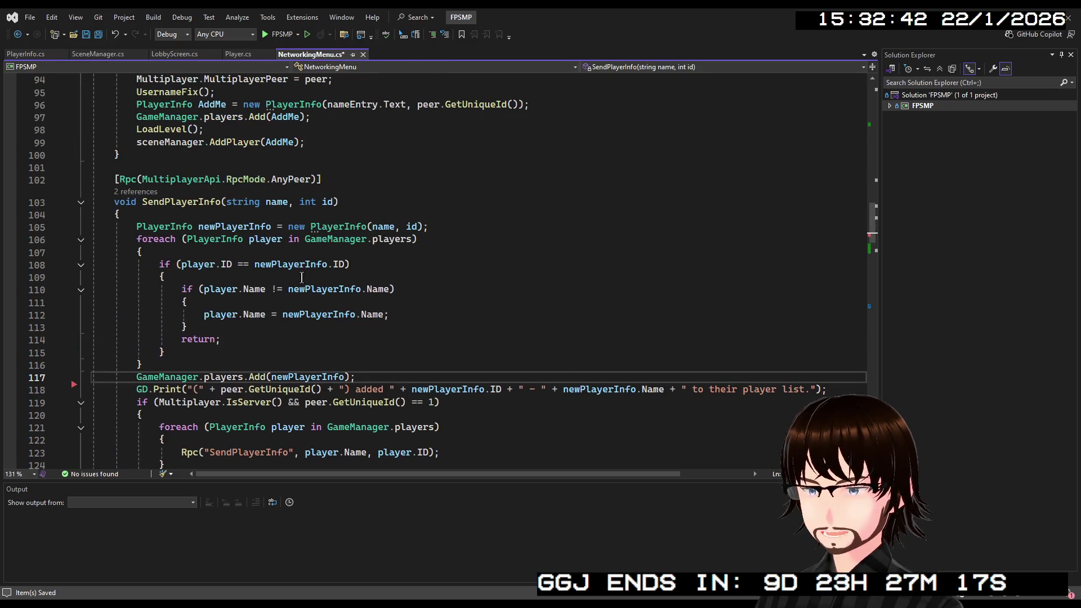
pyautogui.scroll(-13, 243, 243)
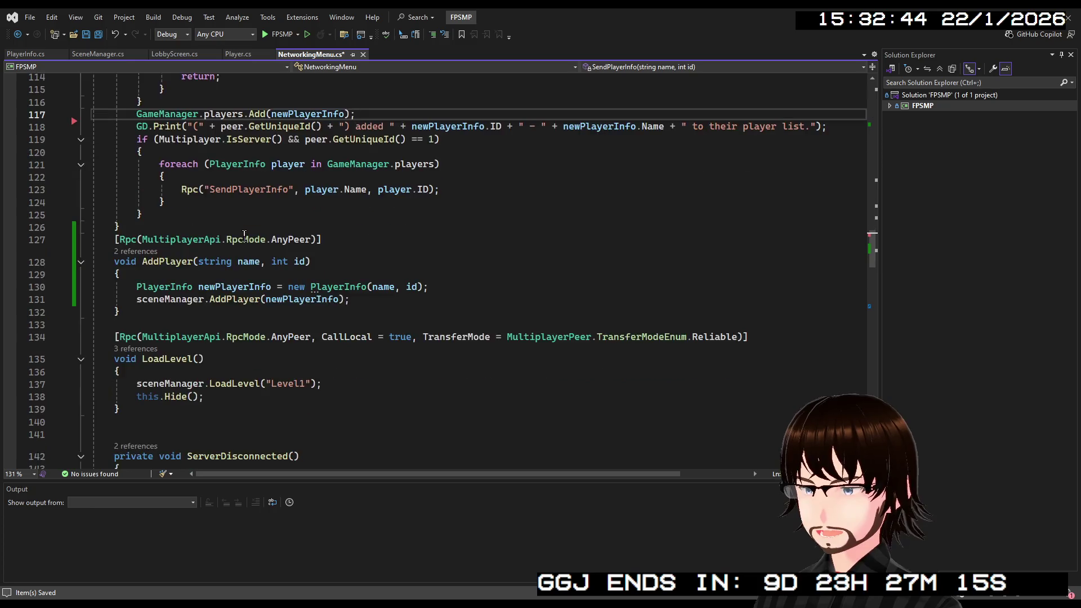
pyautogui.scroll(14, 292, 393)
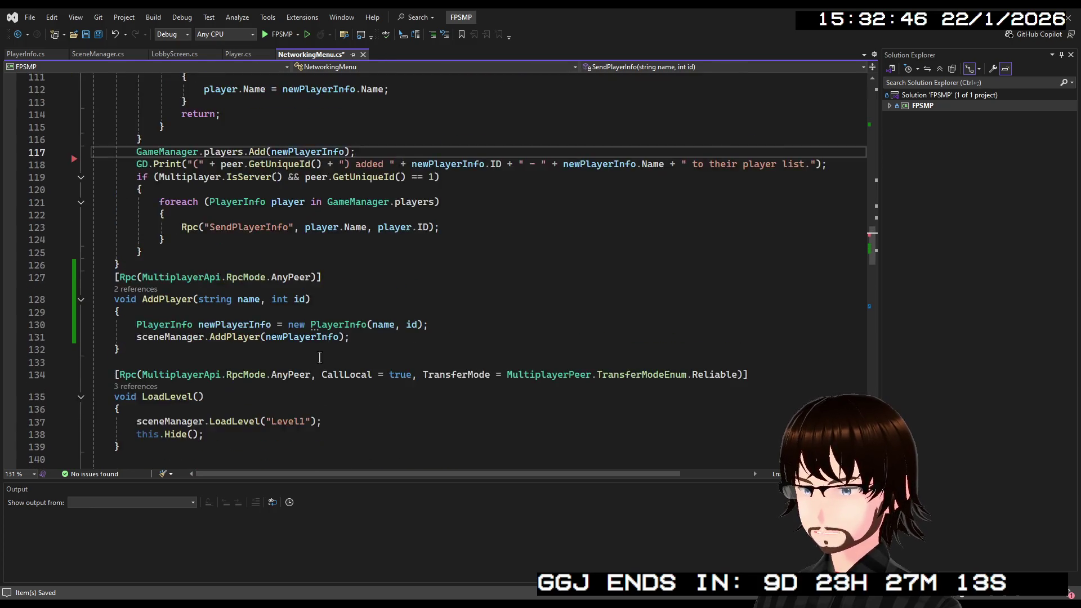
pyautogui.scroll(-2, 237, 214)
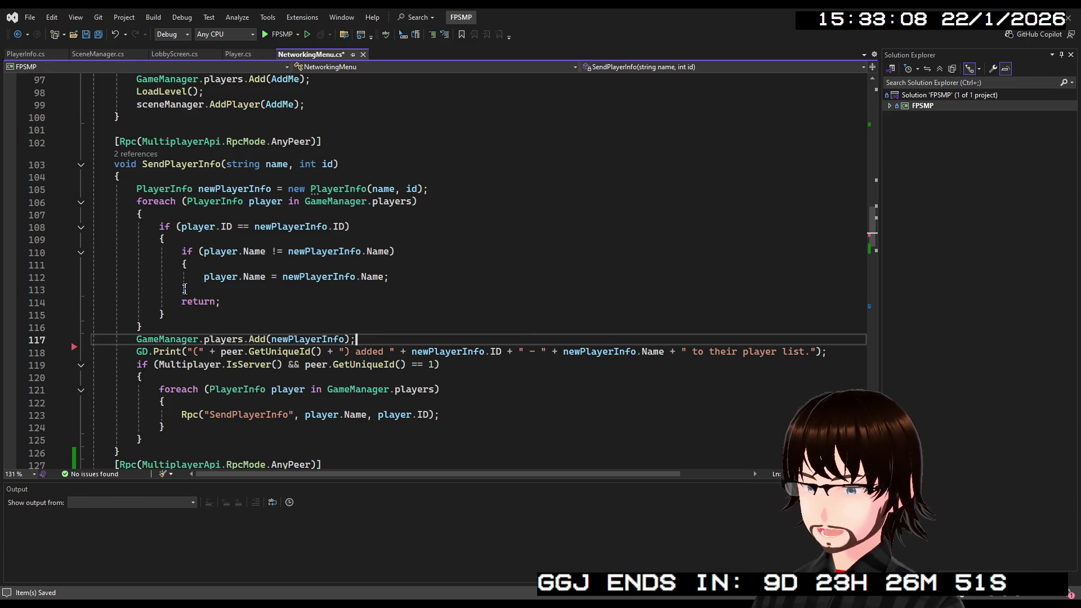
pyautogui.scroll(-19, 196, 294)
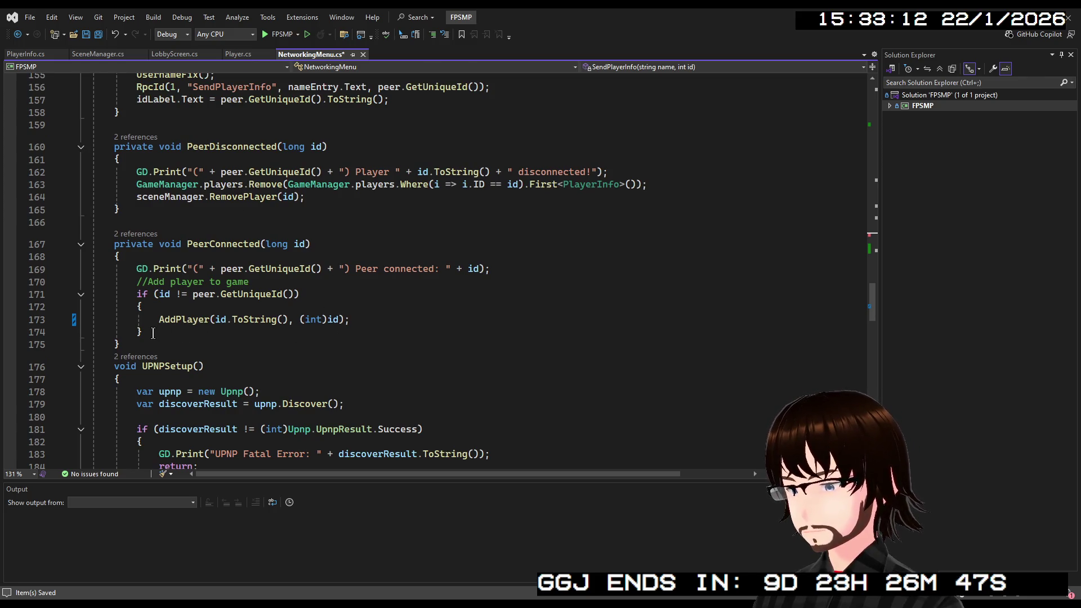
pyautogui.moveTo(212, 333); pyautogui.dragTo(67, 307)
pyautogui.press('Delete')
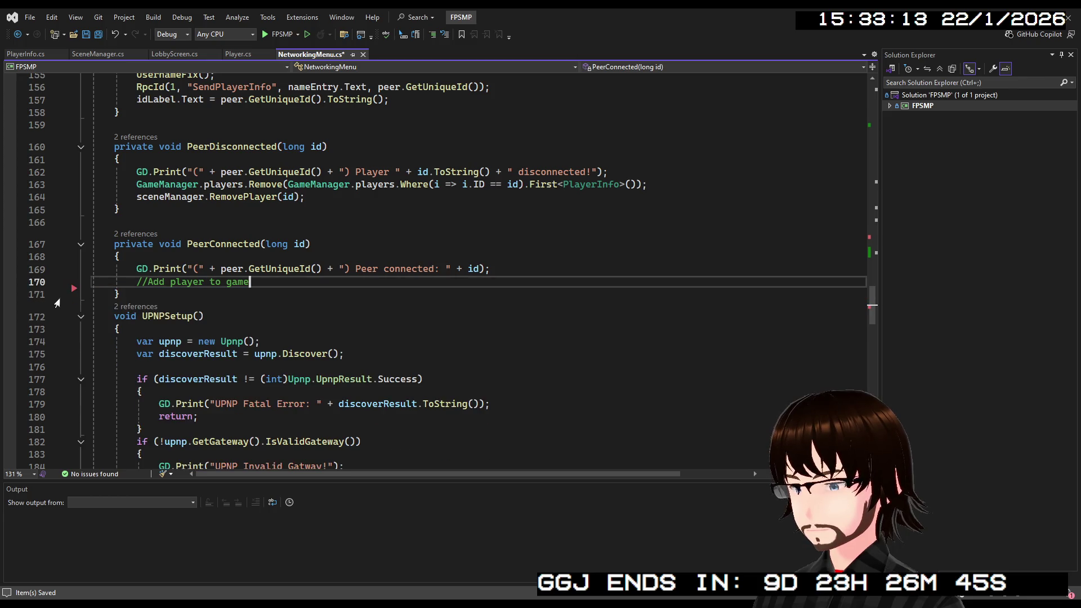
pyautogui.moveTo(269, 283); pyautogui.dragTo(44, 283)
# Delete the leftover add-player comment line from PeerConnected
pyautogui.press('BackSpace')
pyautogui.press('BackSpace')
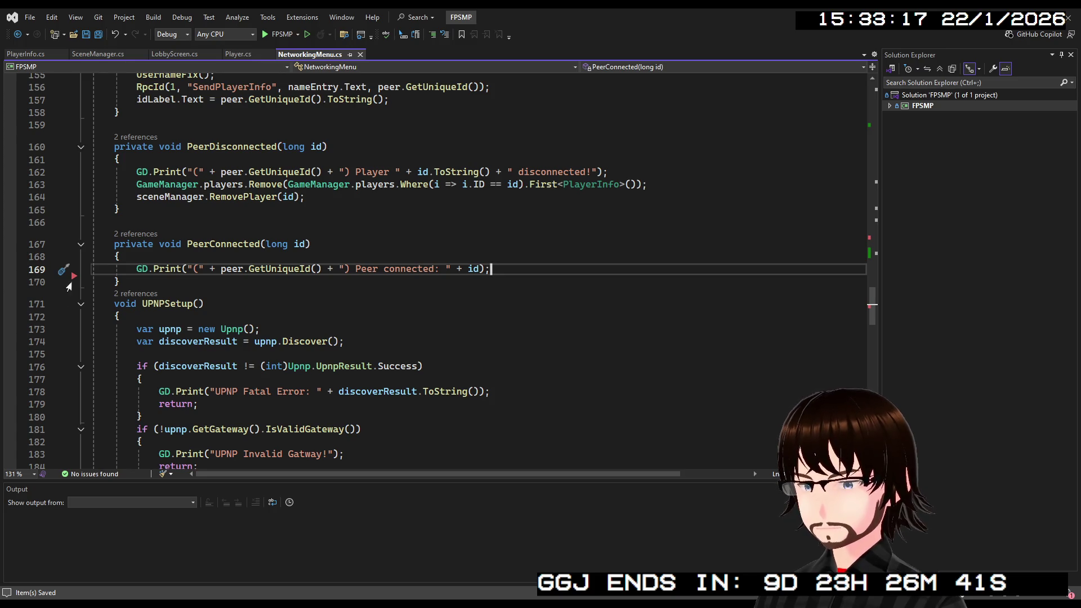
pyautogui.scroll(5, 402, 217)
pyautogui.scroll(14, 403, 217)
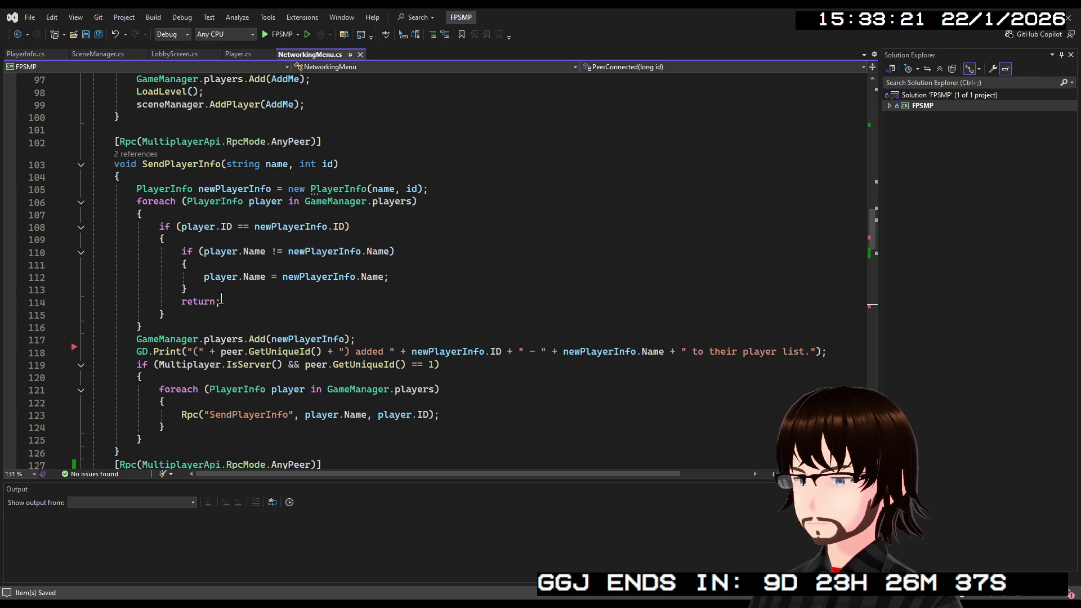
# Remove the player.Name != newPlayerInfo.Name check from SendPlayerInfo and save NetworkingMenu.cs
pyautogui.moveTo(200, 292)
pyautogui.mouseDown()
pyautogui.moveTo(186, 268)
pyautogui.moveTo(93, 253)
pyautogui.mouseUp()
pyautogui.press('BackSpace')
pyautogui.press('BackSpace')
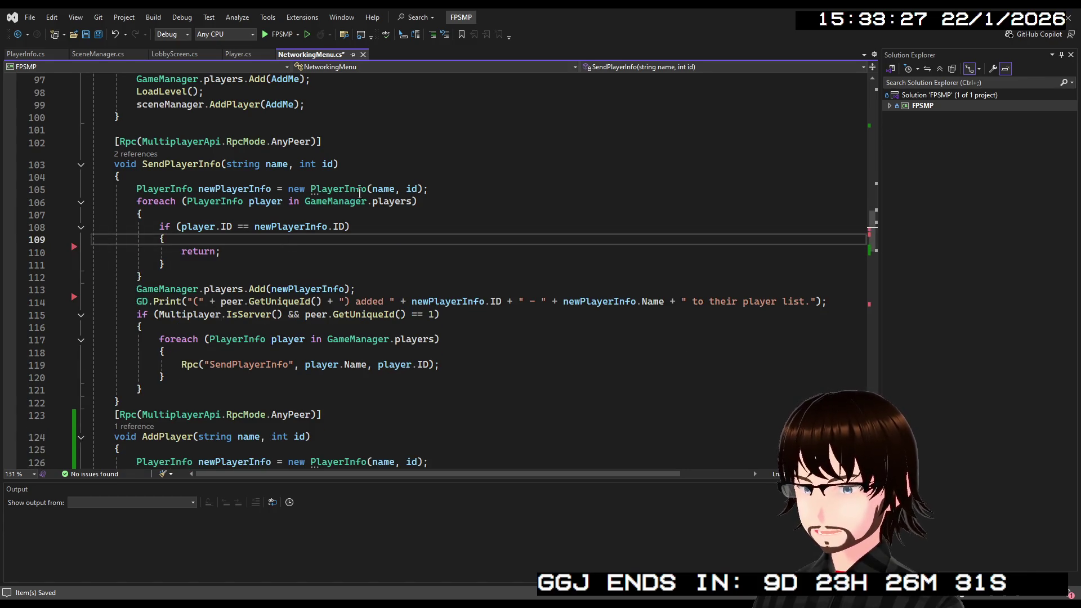
pyautogui.click(371, 189)
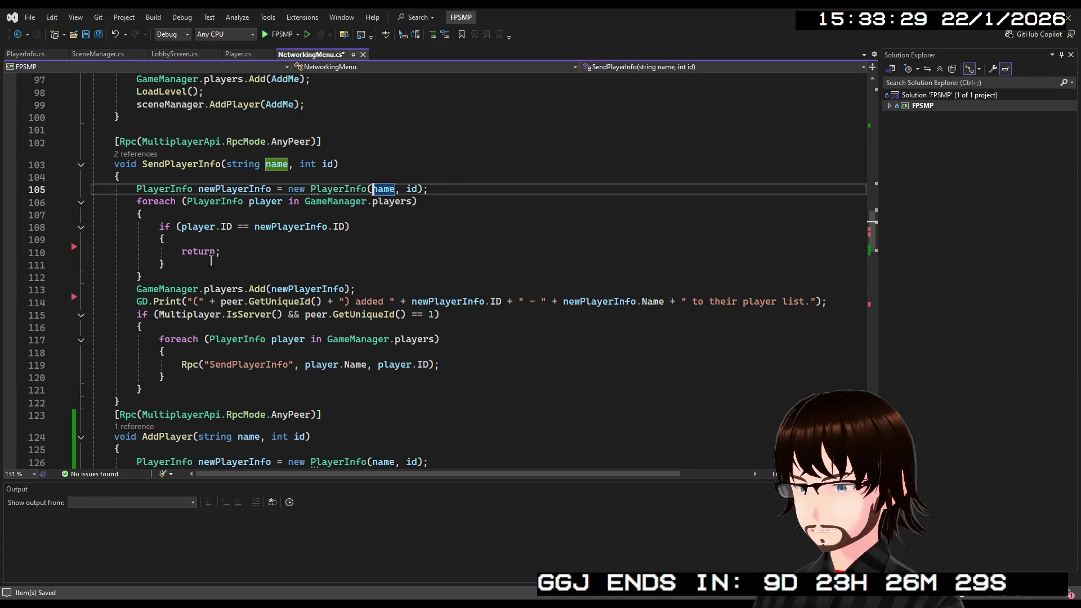
pyautogui.click(210, 265)
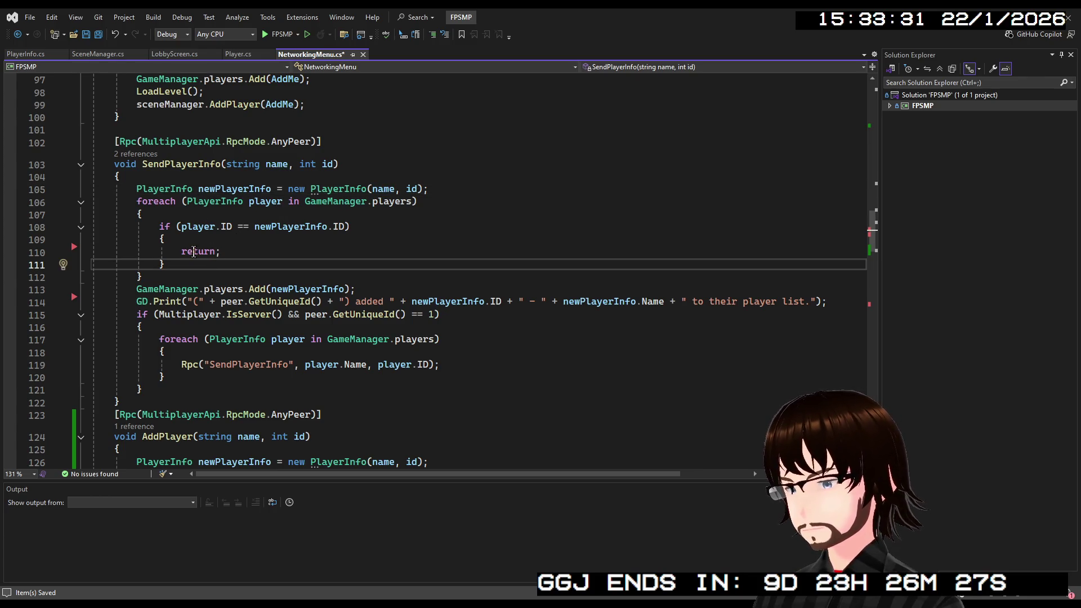
pyautogui.hotkey('ctrl', 's')
# Position the caret just after the ID-check loop's closing brace in SendPlayerInfo
pyautogui.click(185, 276)
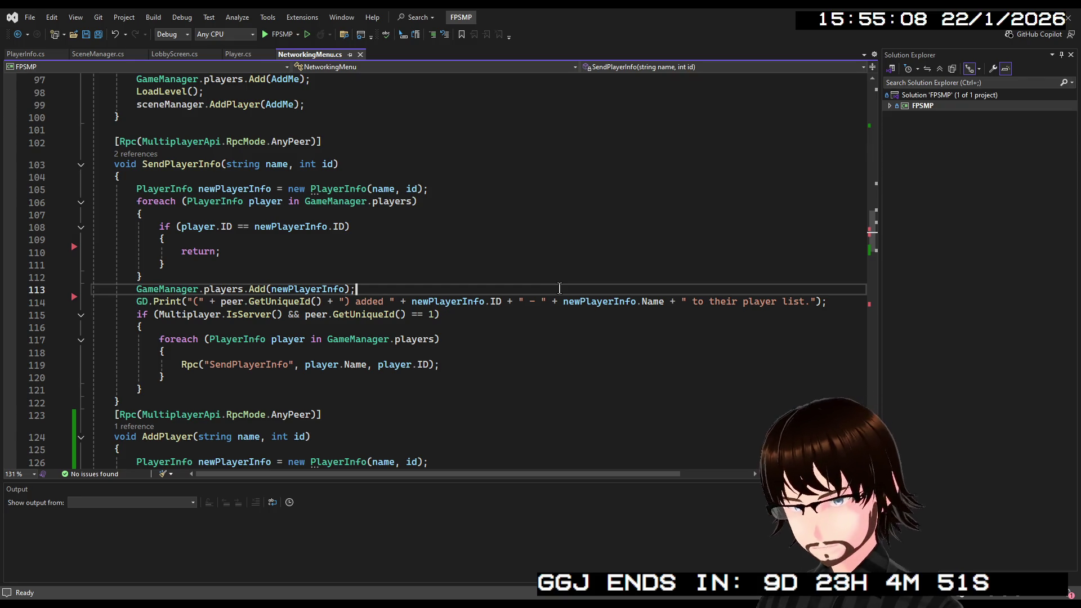
pyautogui.scroll(-5, 462, 287)
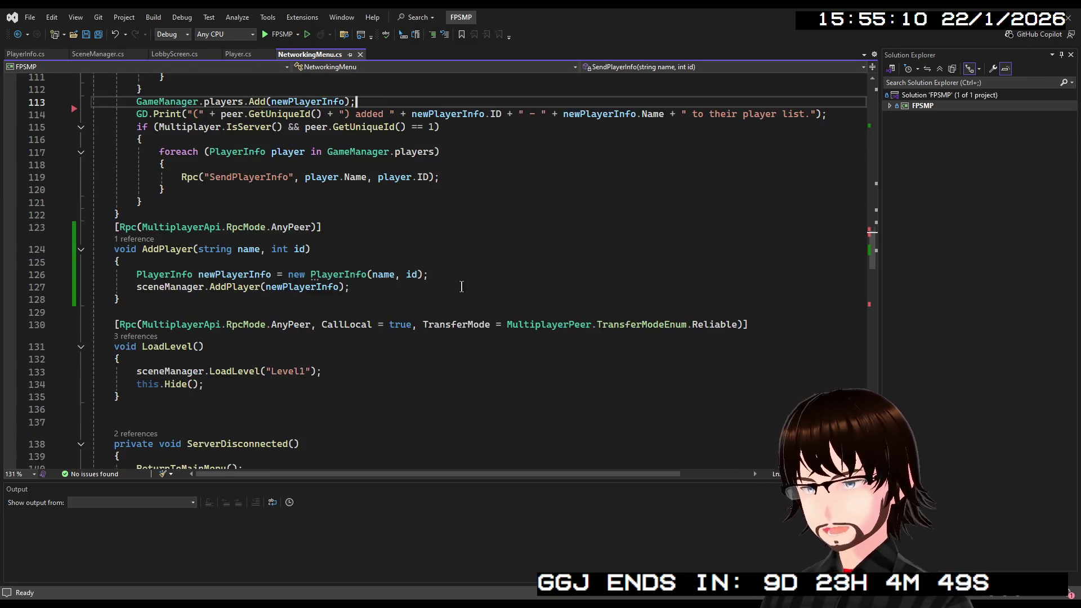
pyautogui.scroll(-9, 462, 286)
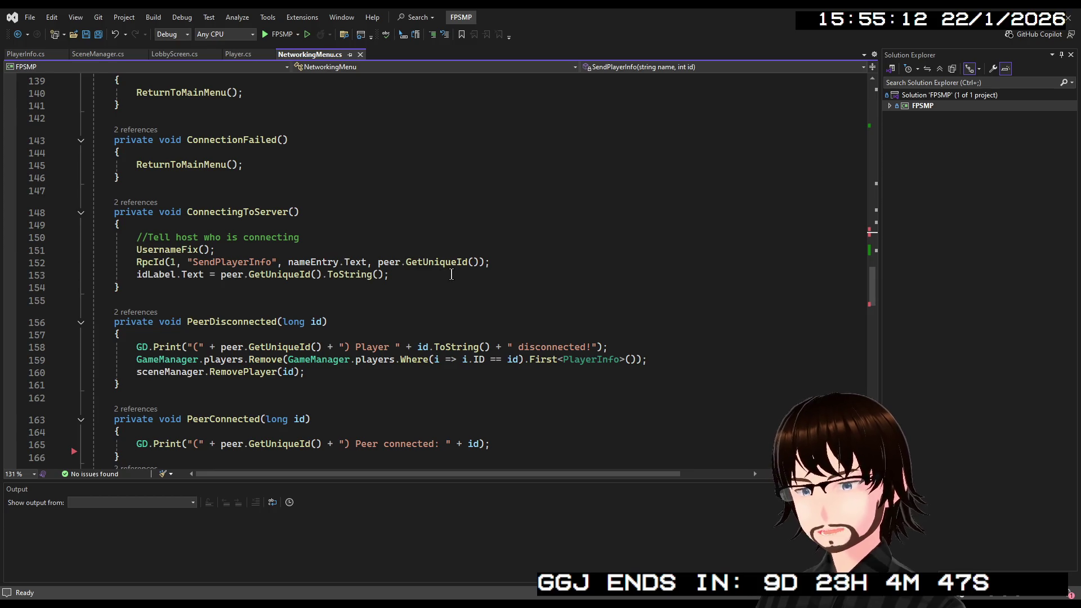
pyautogui.scroll(7, 456, 265)
pyautogui.scroll(-6, 459, 261)
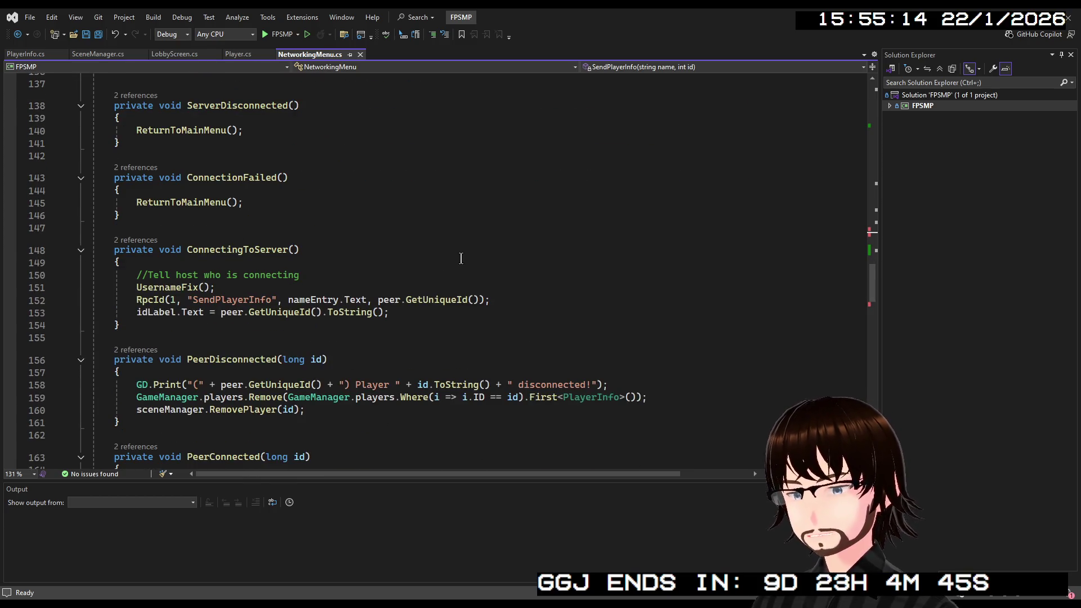
pyautogui.scroll(1, 461, 258)
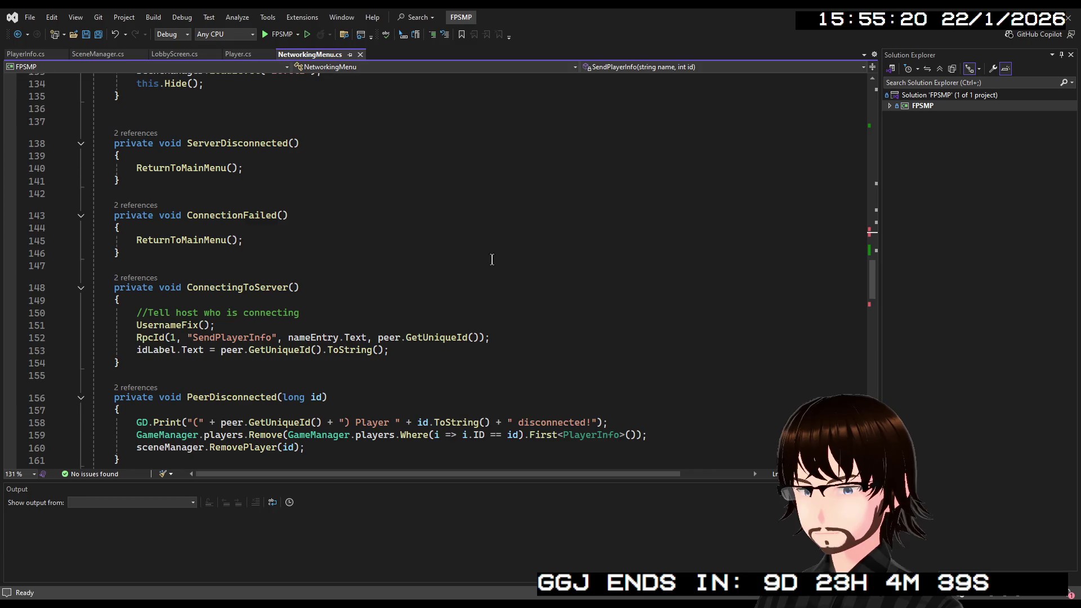
pyautogui.scroll(11, 490, 256)
pyautogui.press('Down')
pyautogui.press('Down')
pyautogui.press('Down')
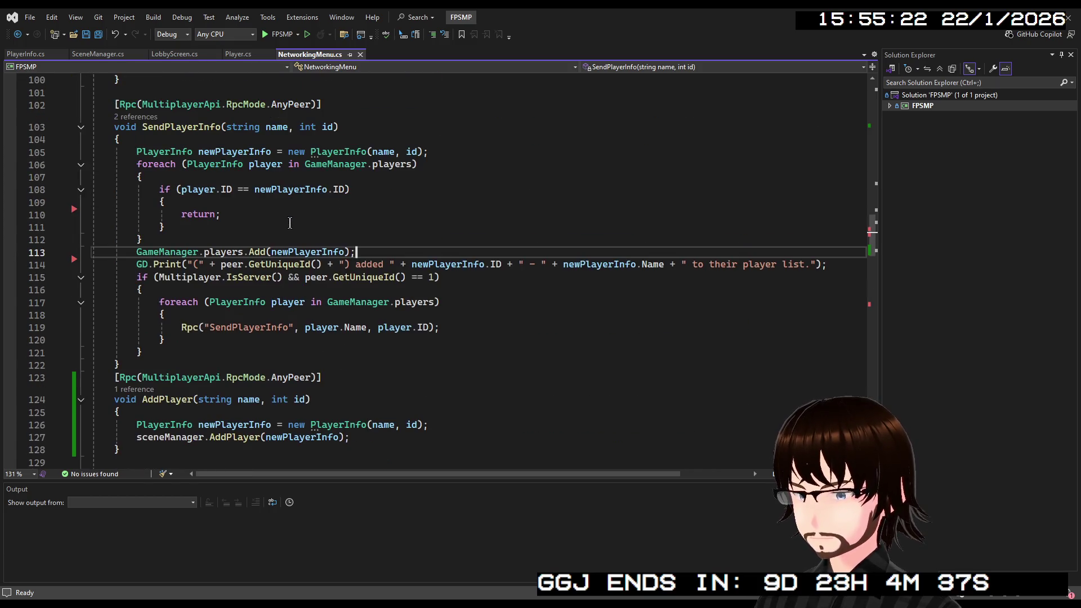
pyautogui.scroll(1, 290, 223)
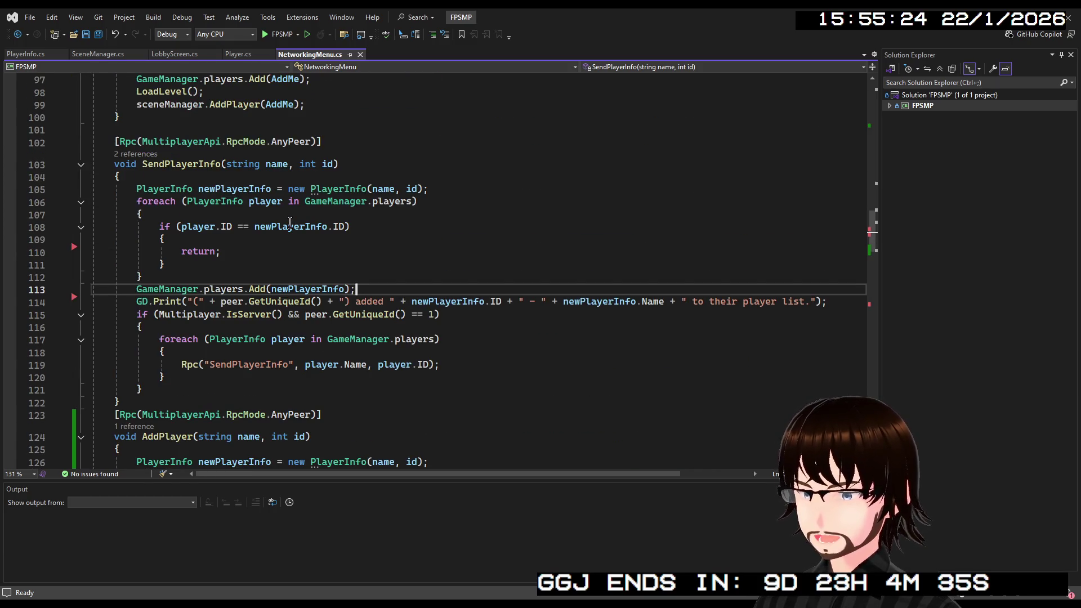
pyautogui.scroll(1, 290, 223)
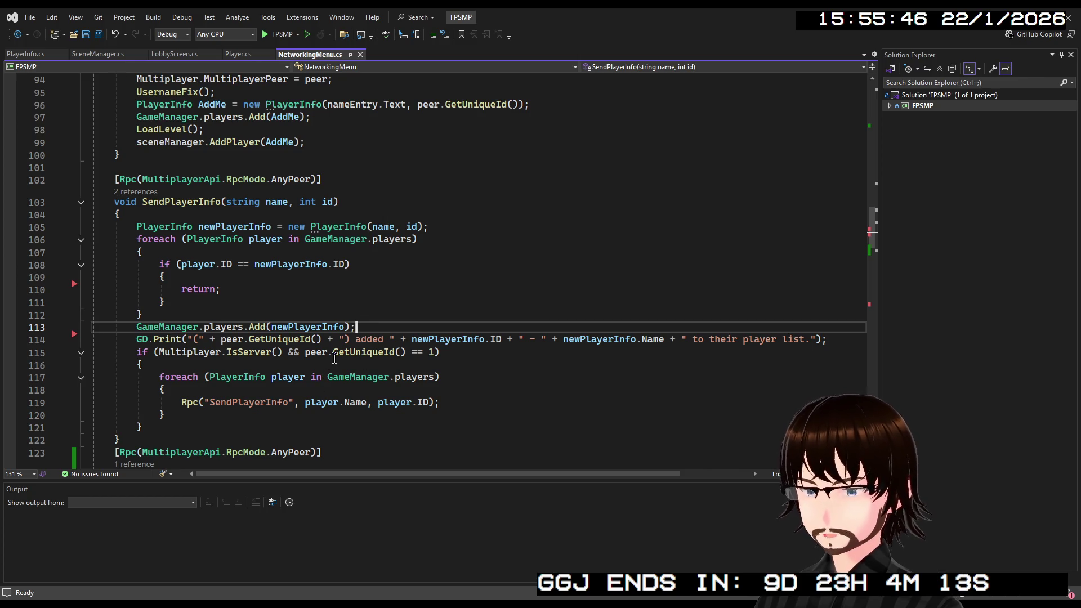
pyautogui.scroll(-1, 334, 358)
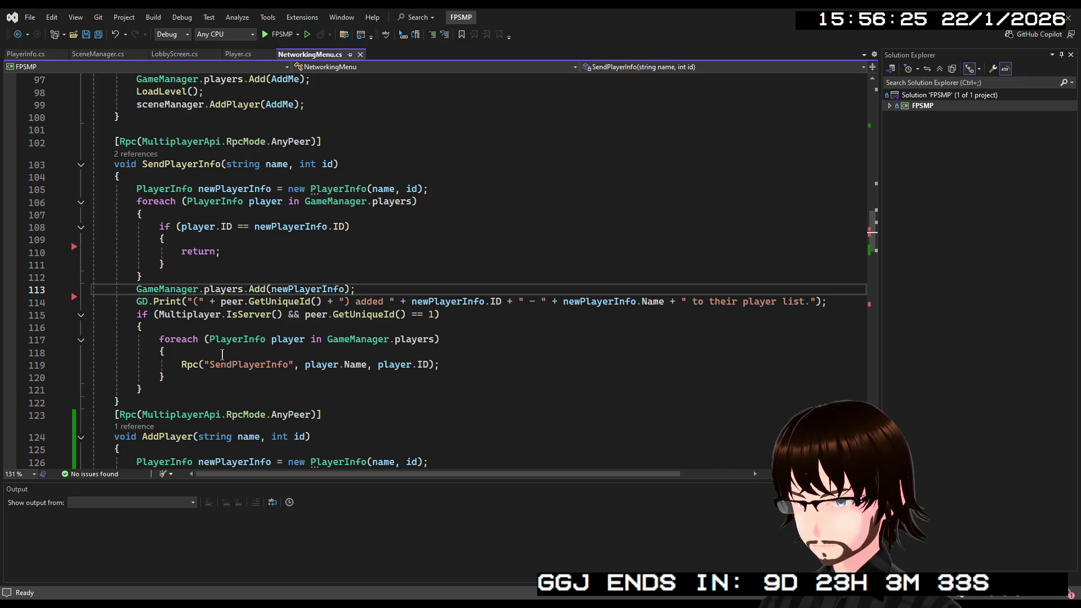
# Add RpcId(player.ID, "AddPlayer", newPlayerInfo.Name, player.ID); on a new line after the Rpc call
pyautogui.click(479, 366)
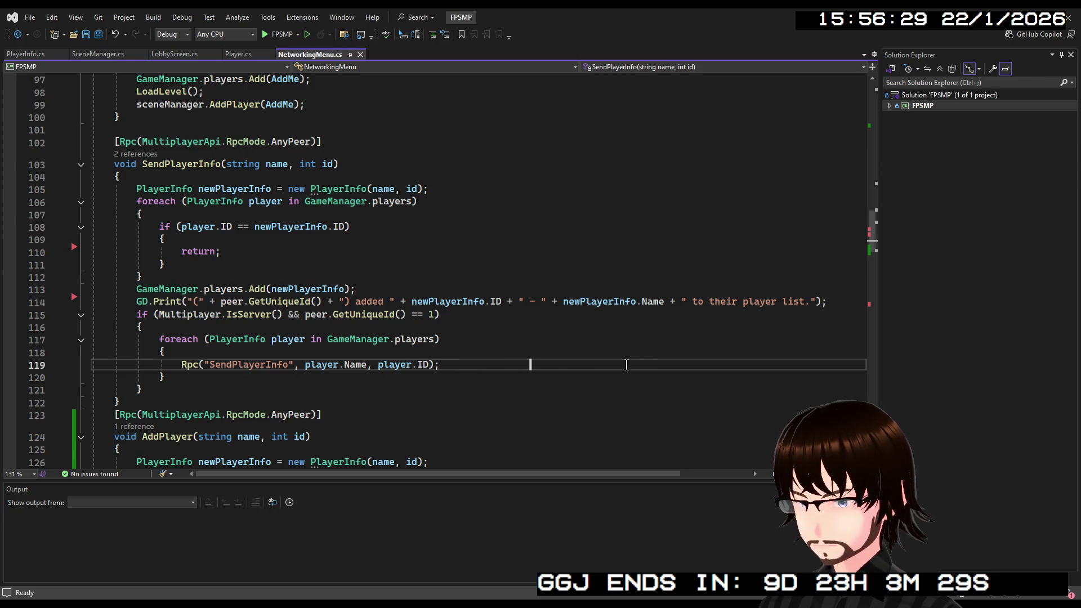
pyautogui.moveTo(529, 366); pyautogui.dragTo(440, 366)
pyautogui.press('Delete')
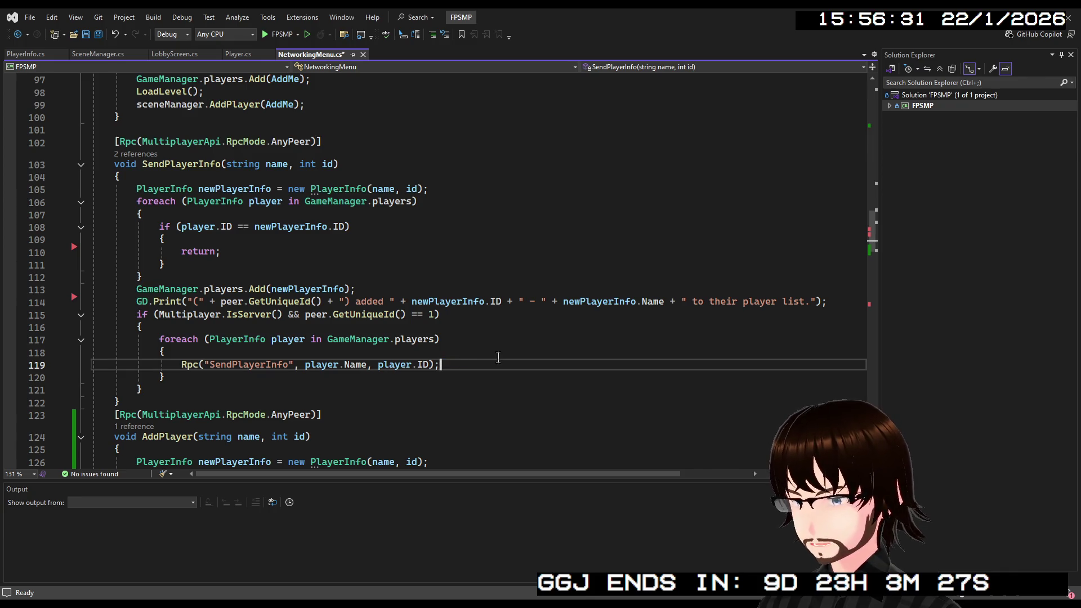
pyautogui.press('Return')
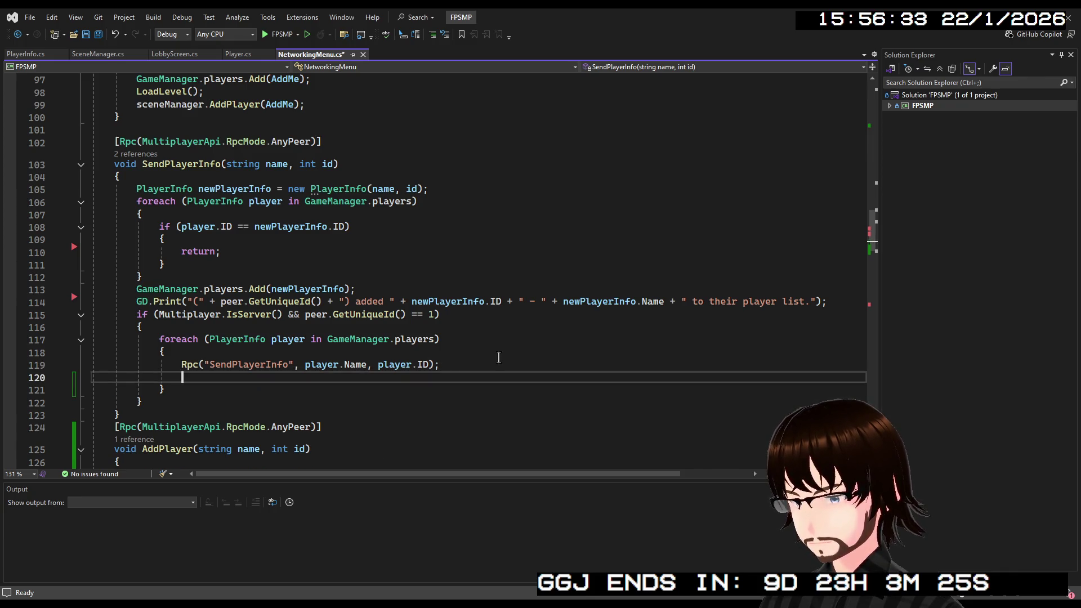
pyautogui.write('if')
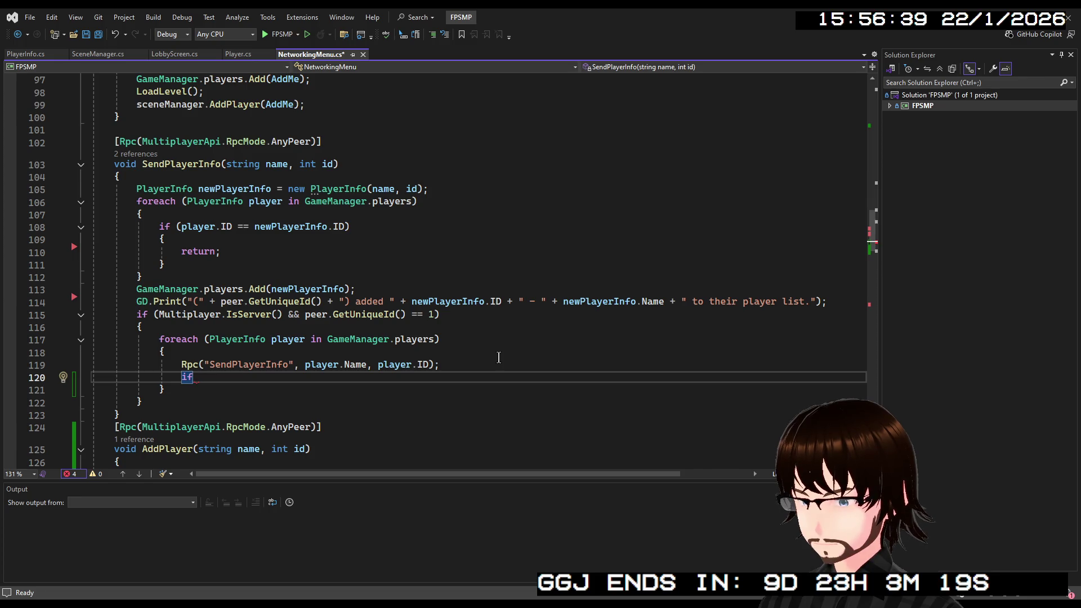
pyautogui.press('BackSpace')
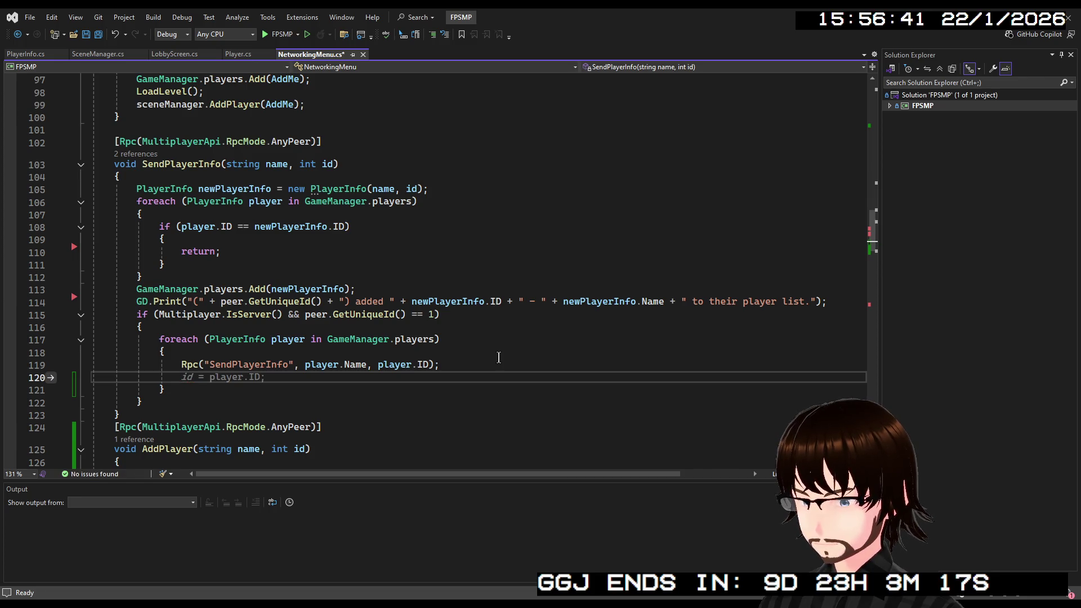
pyautogui.write('Rp')
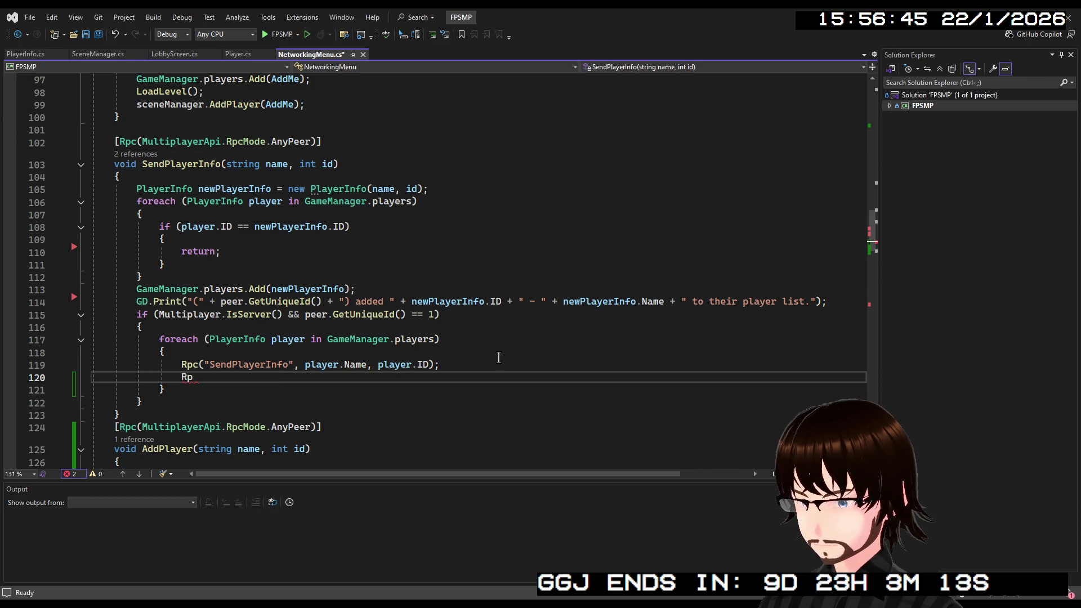
pyautogui.write('cId')
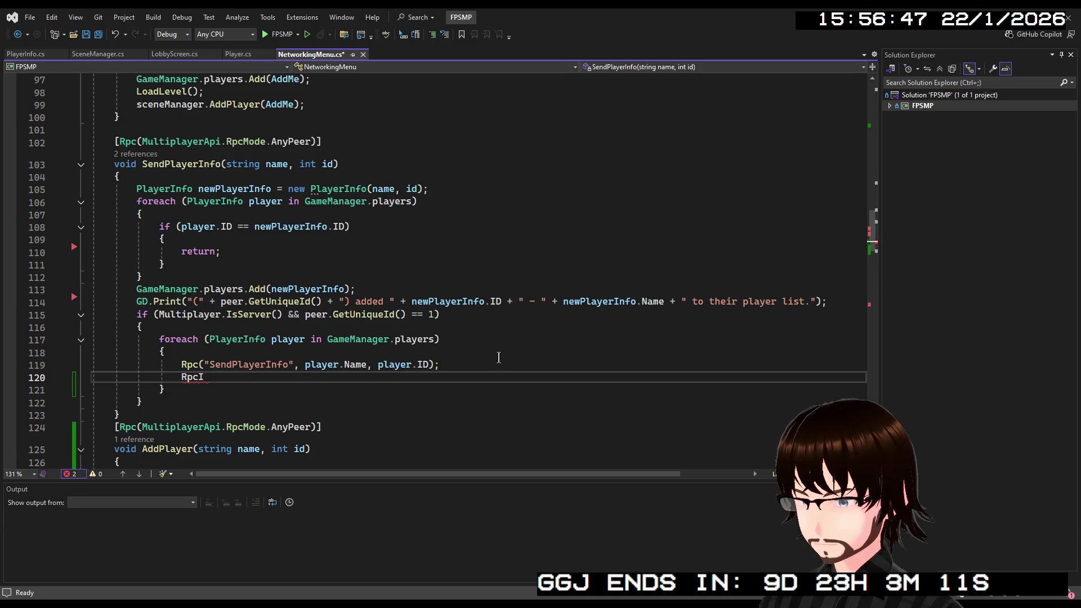
pyautogui.write('(pl')
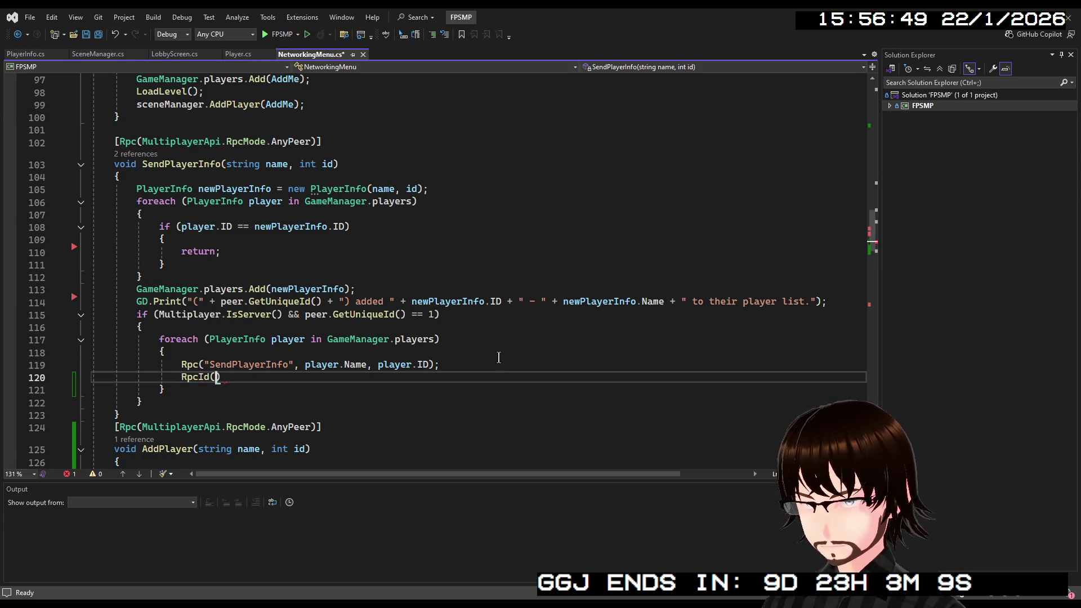
pyautogui.write('ayer.')
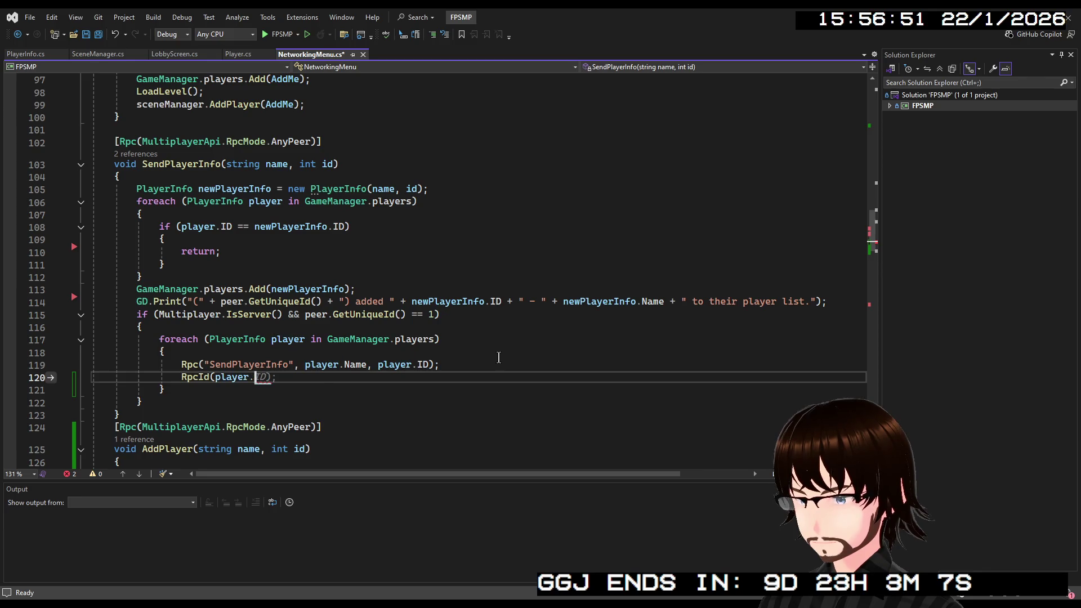
pyautogui.write('ID,')
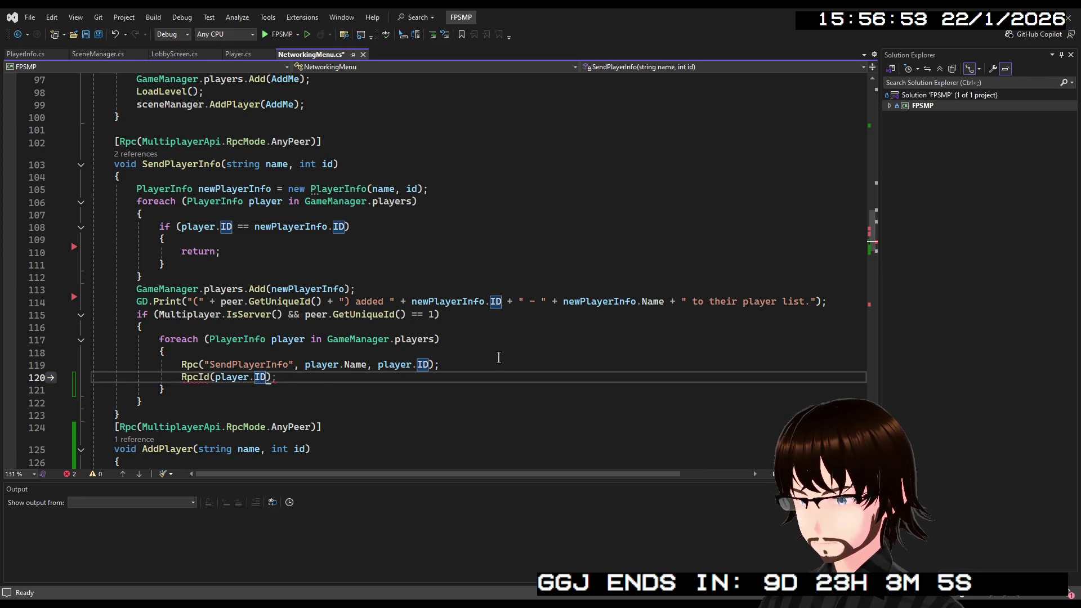
pyautogui.write(' "A')
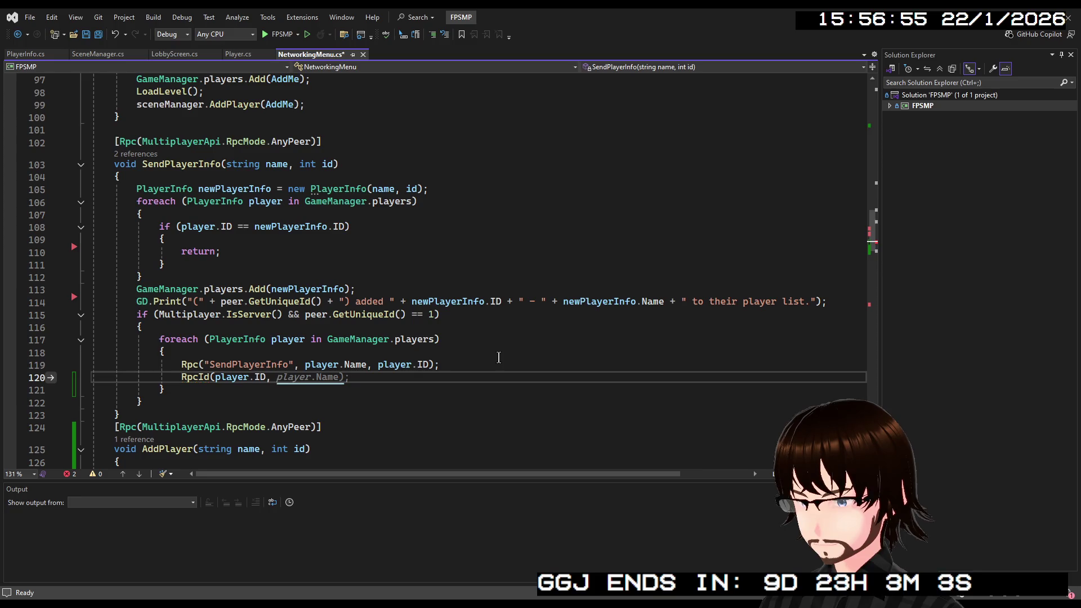
pyautogui.write('dd')
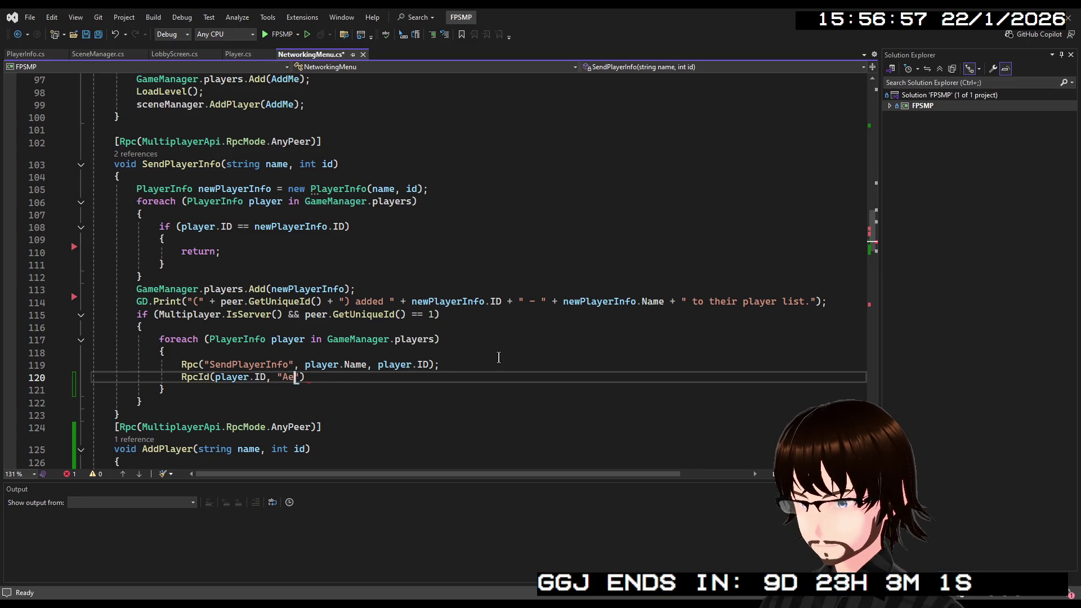
pyautogui.write('Player')
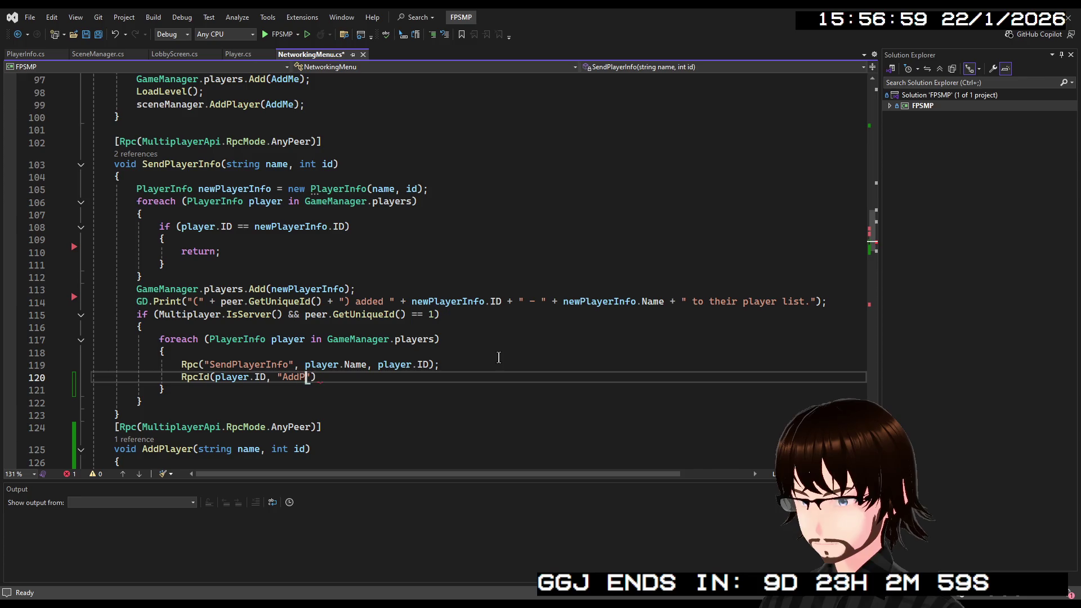
pyautogui.write('"')
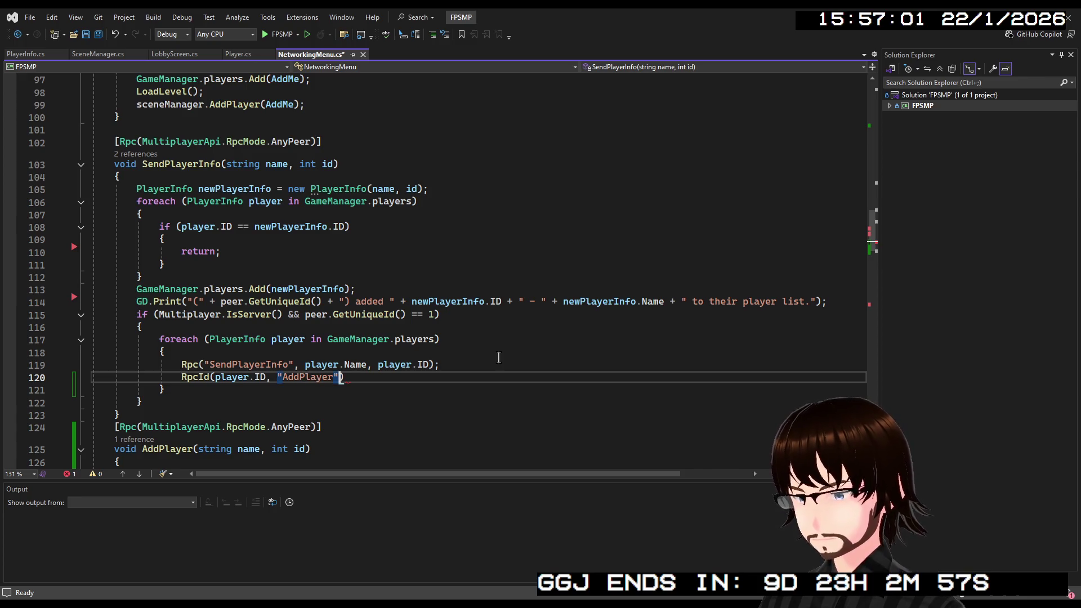
pyautogui.write(', ne')
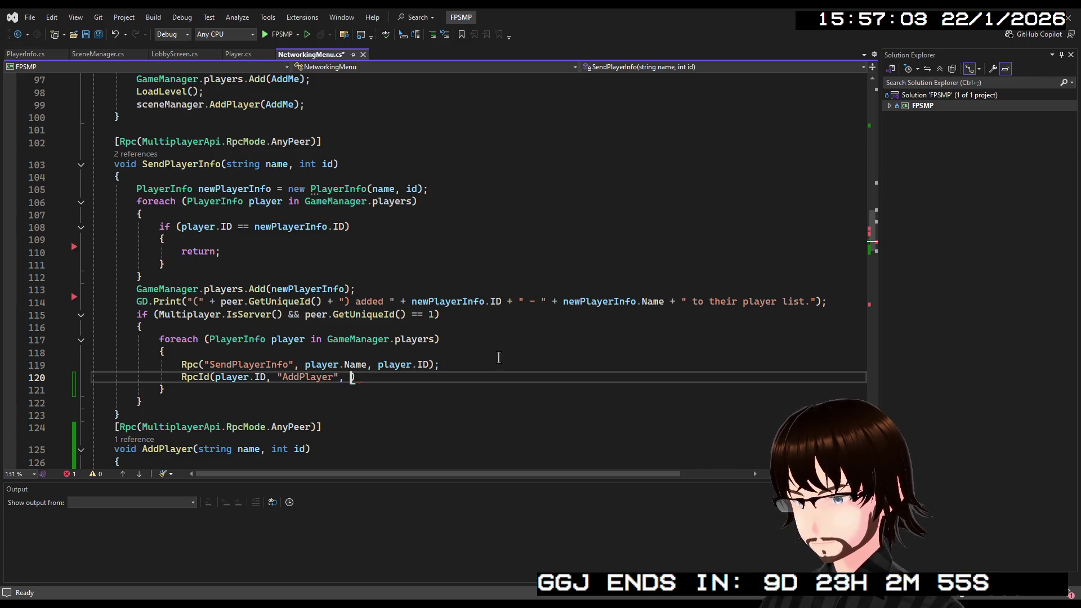
pyautogui.write('w')
pyautogui.press('Tab')
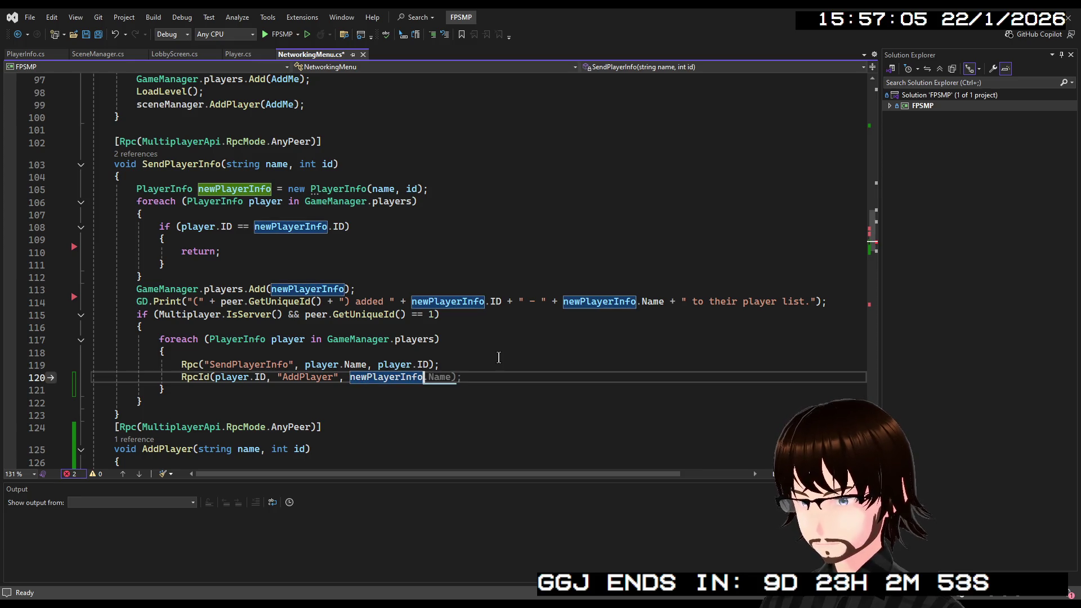
pyautogui.write('.')
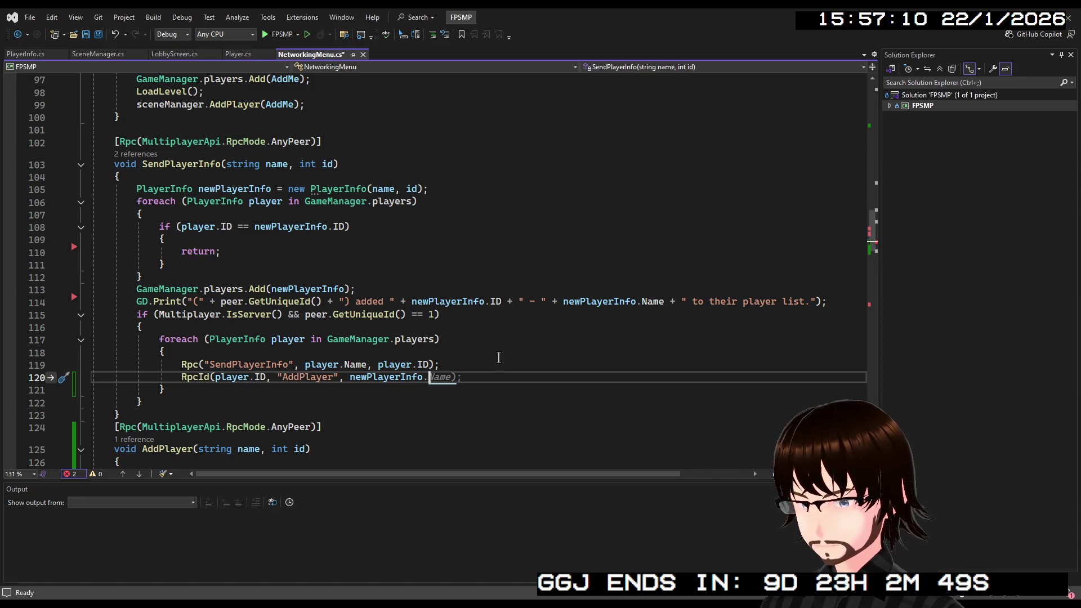
pyautogui.press('Tab')
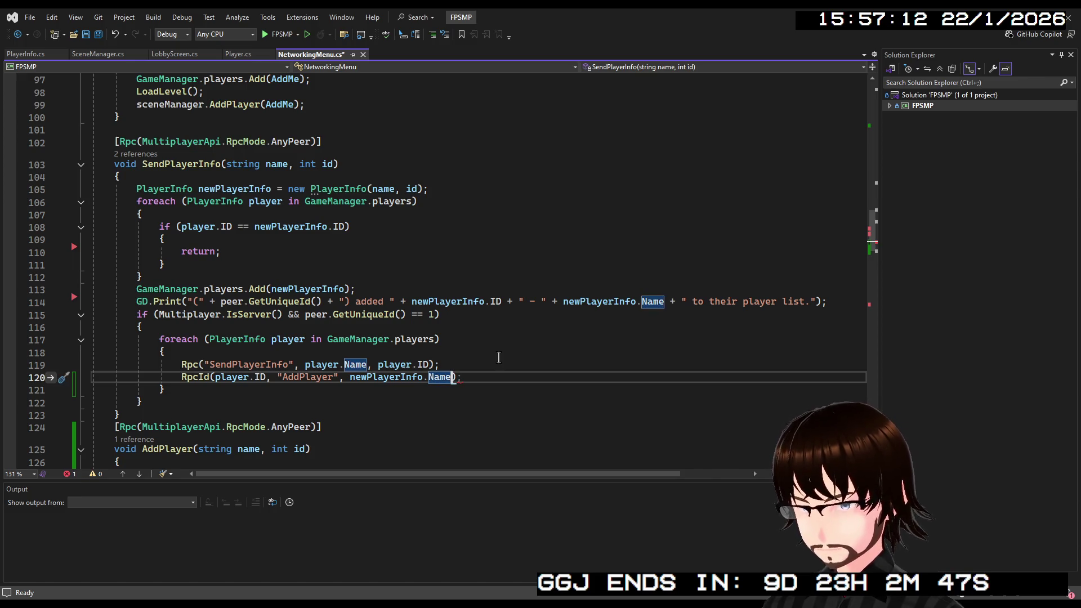
pyautogui.write(',')
pyautogui.press('Tab')
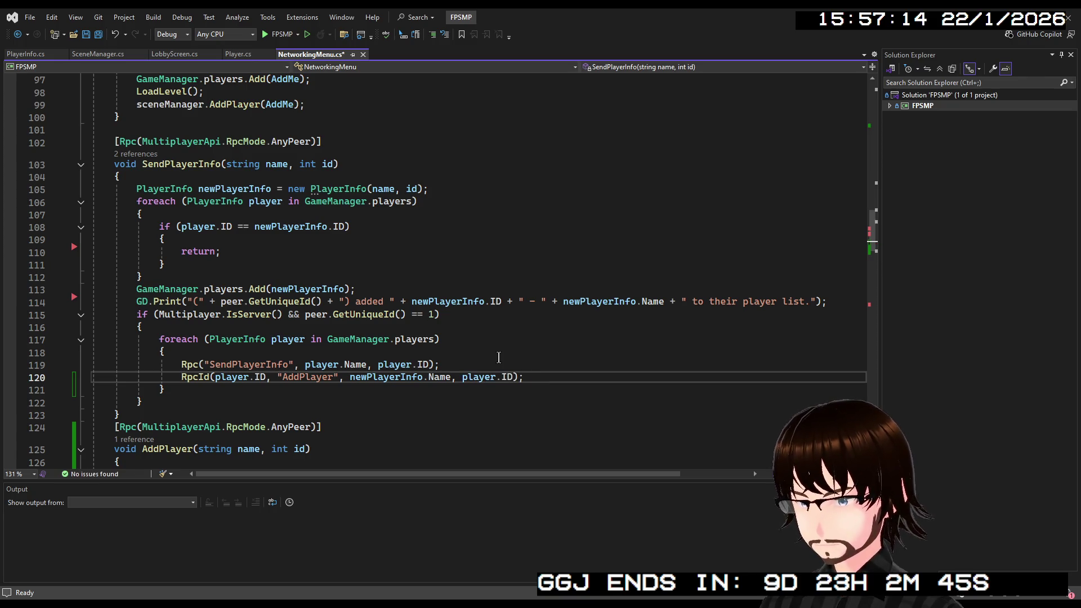
pyautogui.click(461, 364)
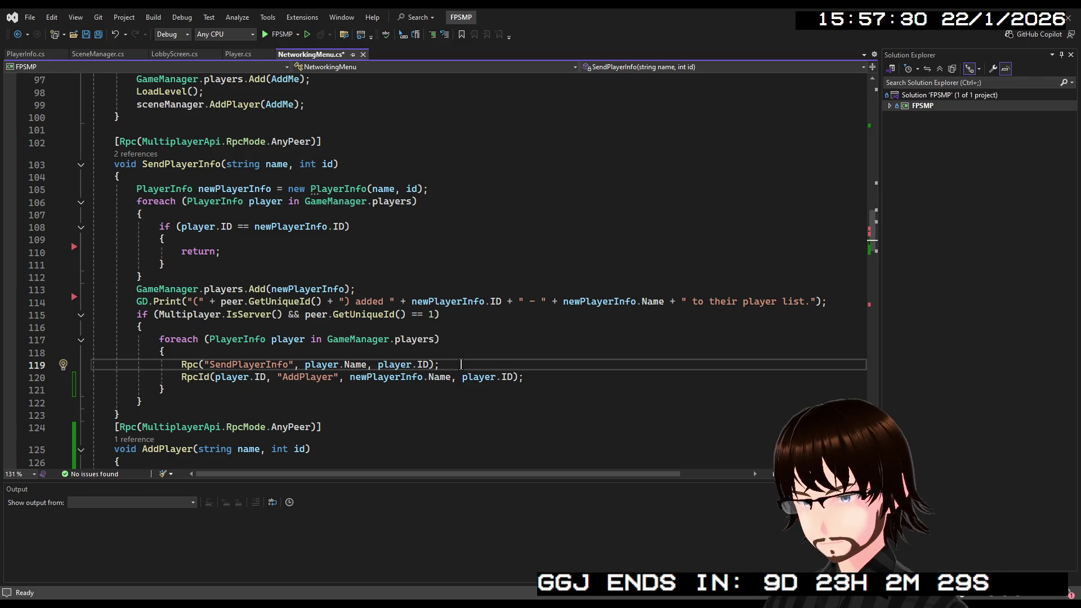
# Add an if (player.ID != id) block below the SendPlayerInfo Rpc call
pyautogui.press('Return')
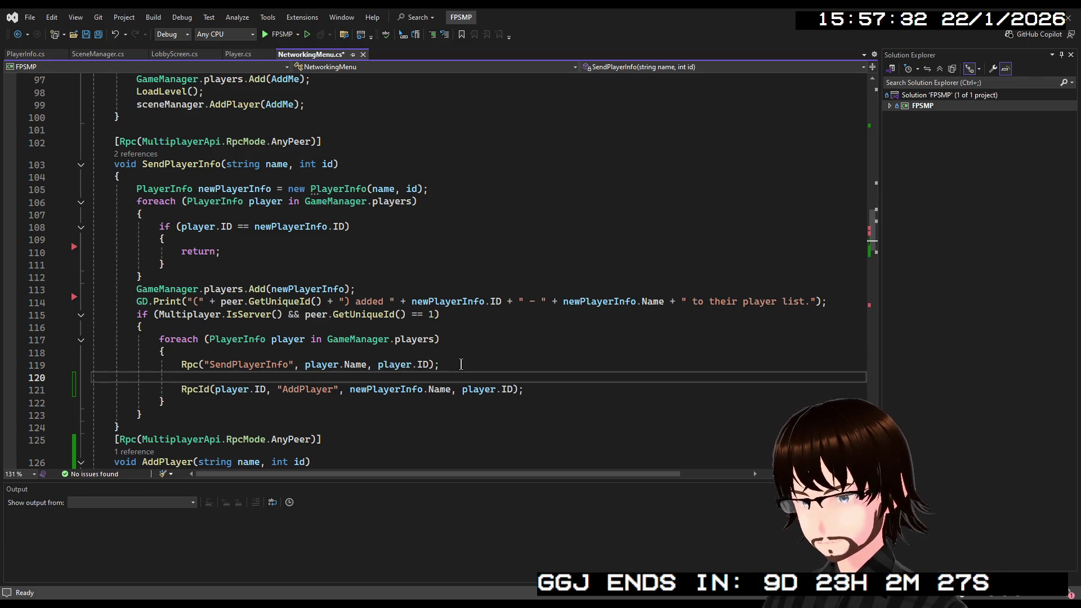
pyautogui.write('if')
pyautogui.press('Tab')
pyautogui.press('Tab')
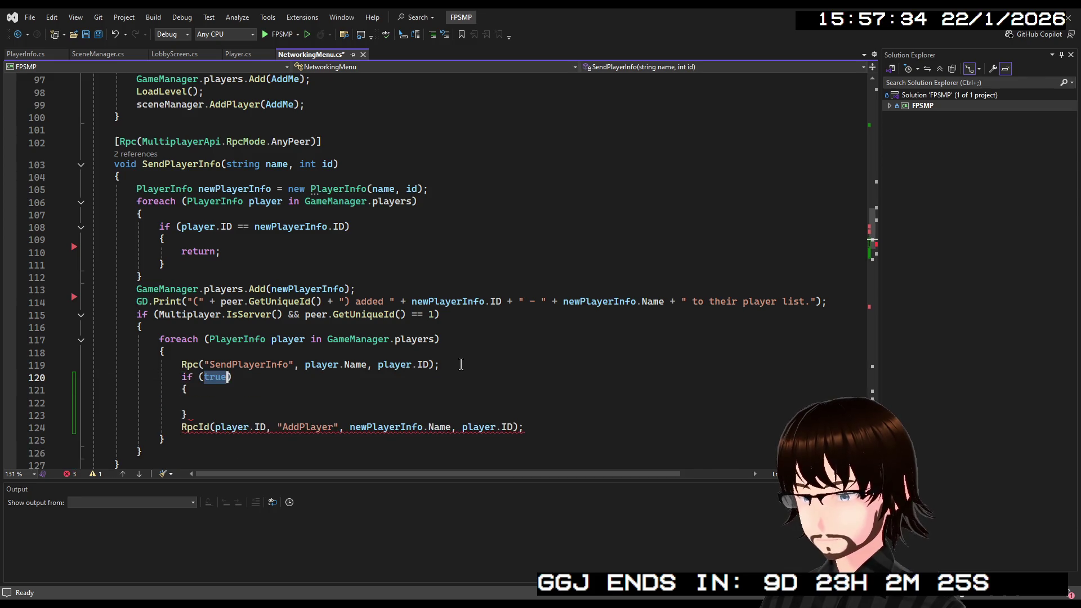
pyautogui.write('play')
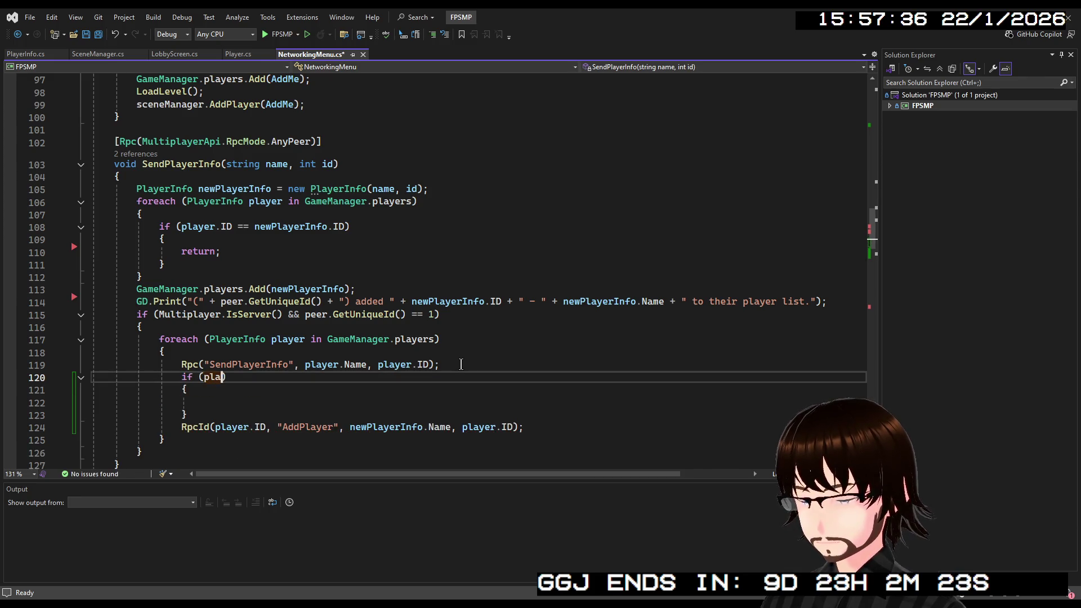
pyautogui.write('er.ID ')
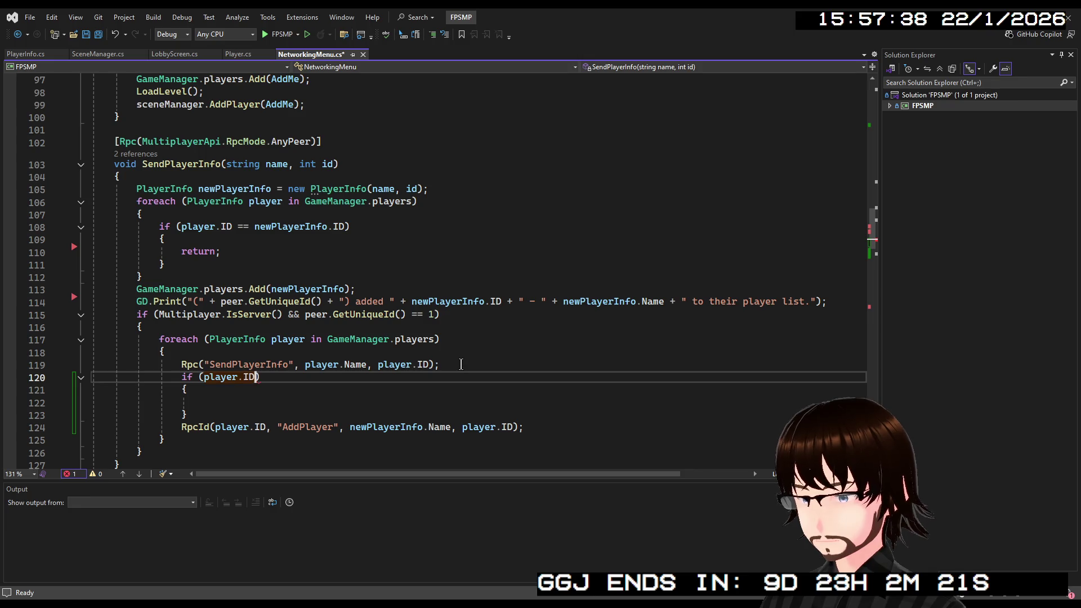
pyautogui.write('!= ')
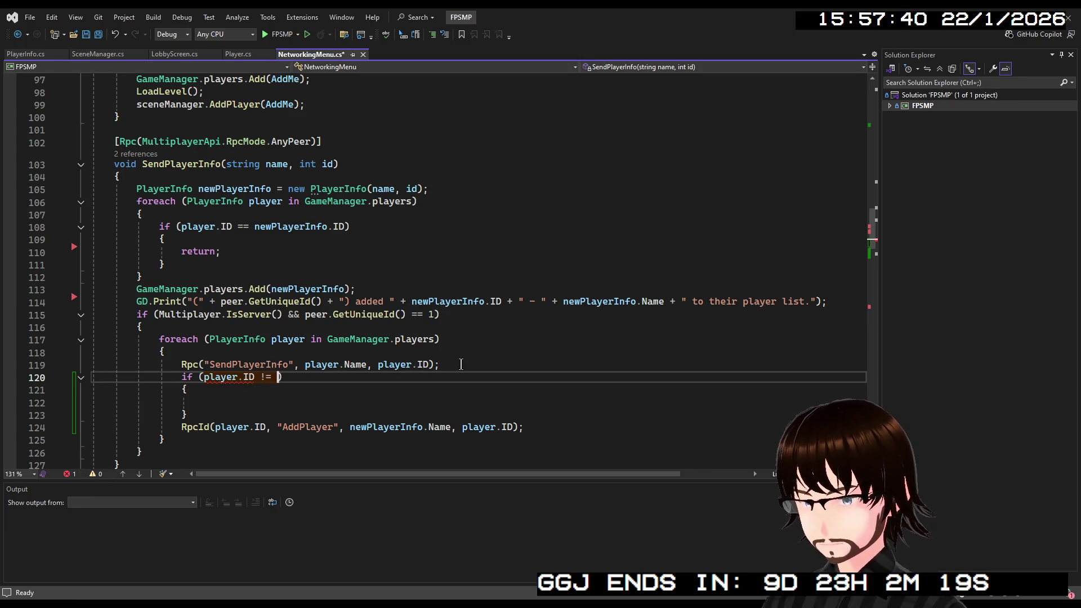
pyautogui.write('id')
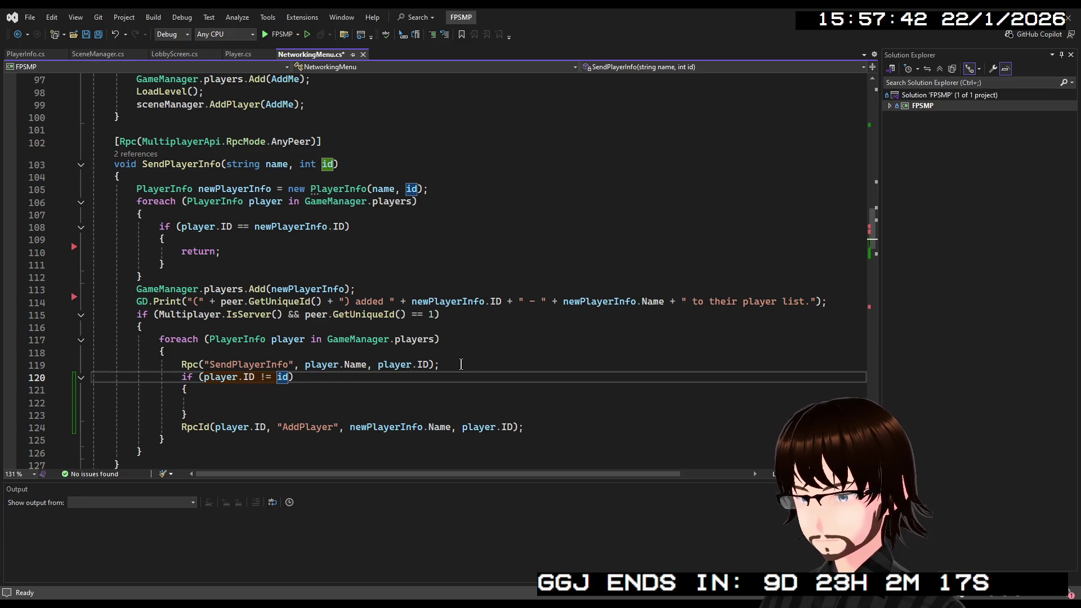
pyautogui.press('Down')
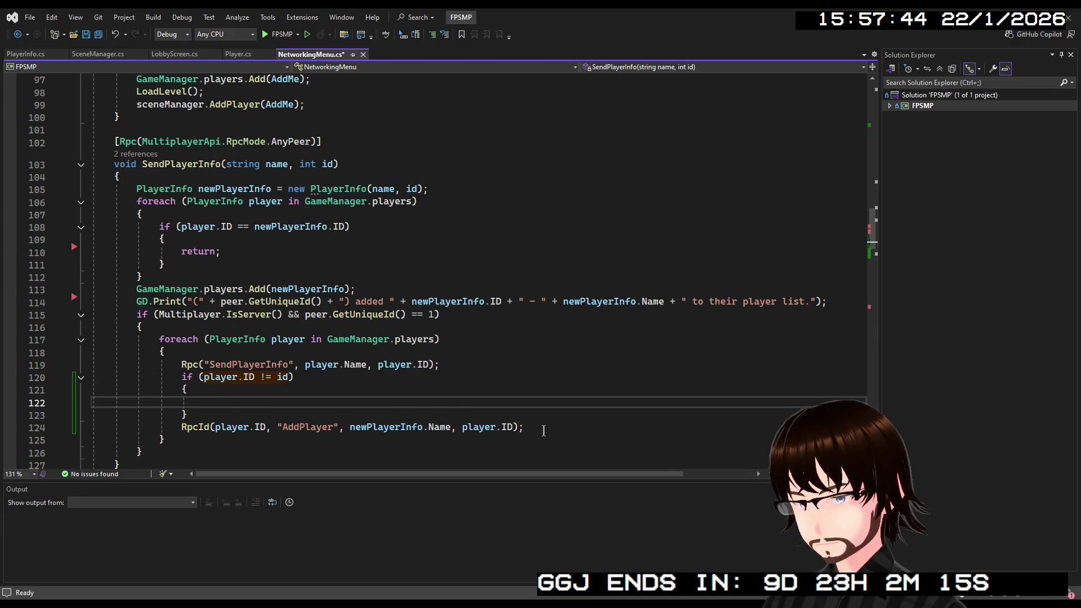
# Move the RpcId AddPlayer call inside the if block and delete the leftover blank line
pyautogui.moveTo(544, 431)
pyautogui.mouseDown()
pyautogui.moveTo(186, 440)
pyautogui.moveTo(180, 431)
pyautogui.mouseUp()
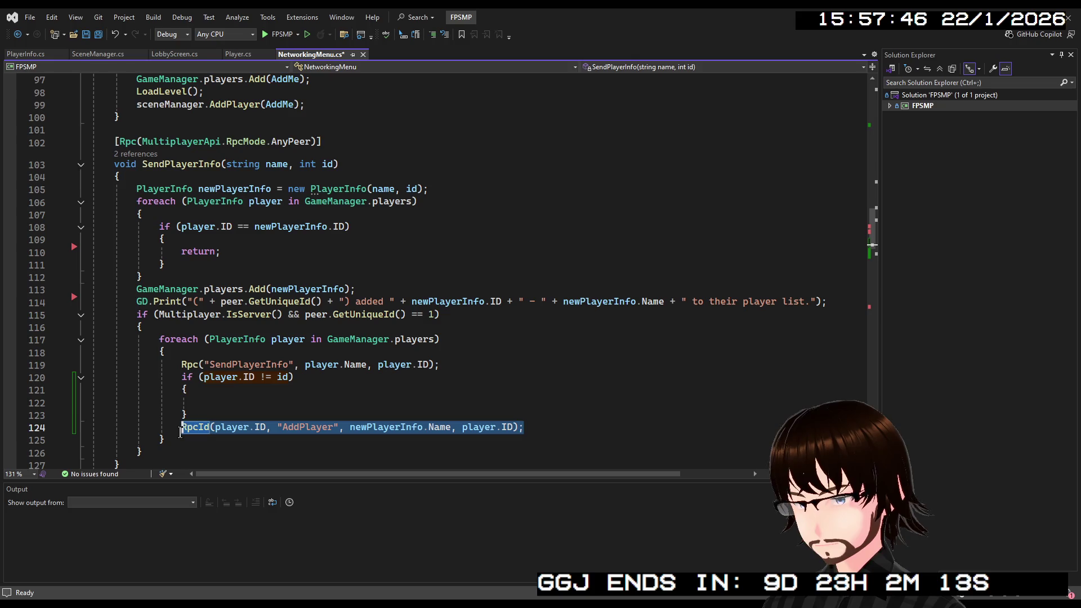
pyautogui.hotkey('ctrl', 'x')
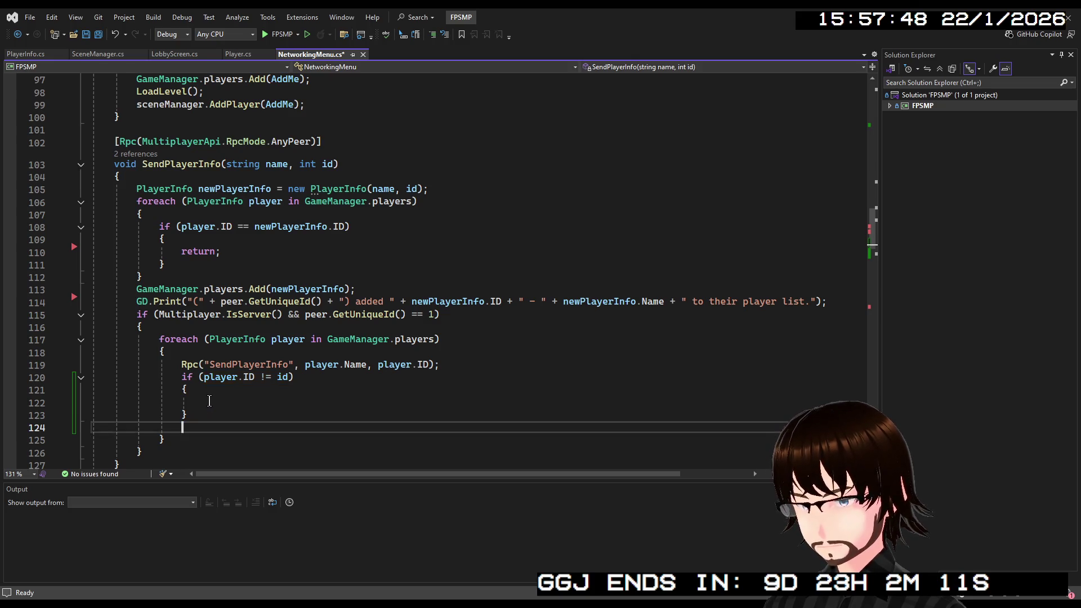
pyautogui.click(216, 401)
pyautogui.hotkey('ctrl', 'v')
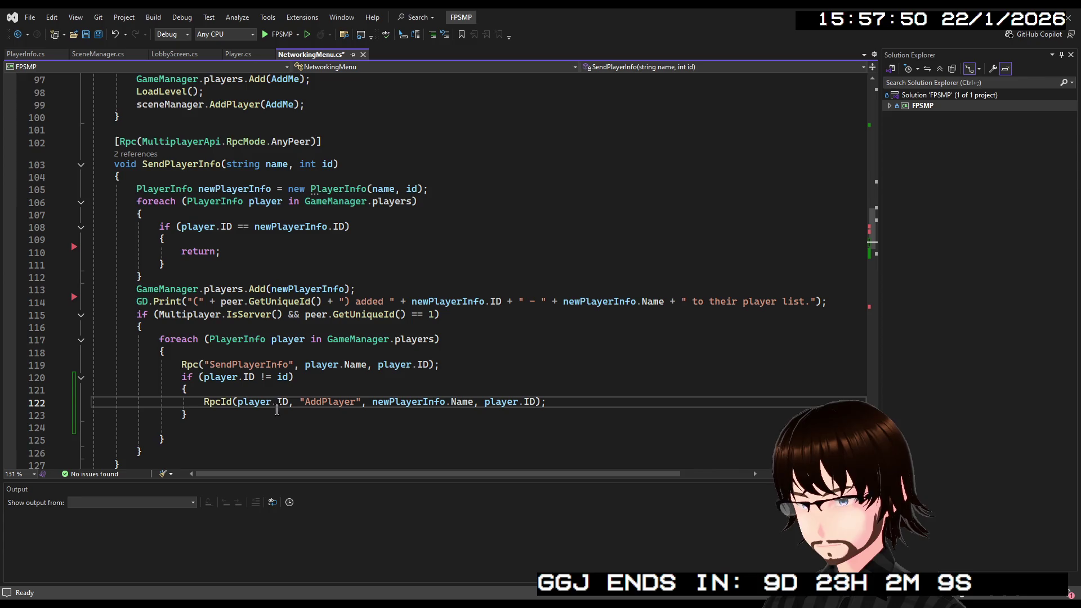
pyautogui.click(240, 416)
pyautogui.press('Delete')
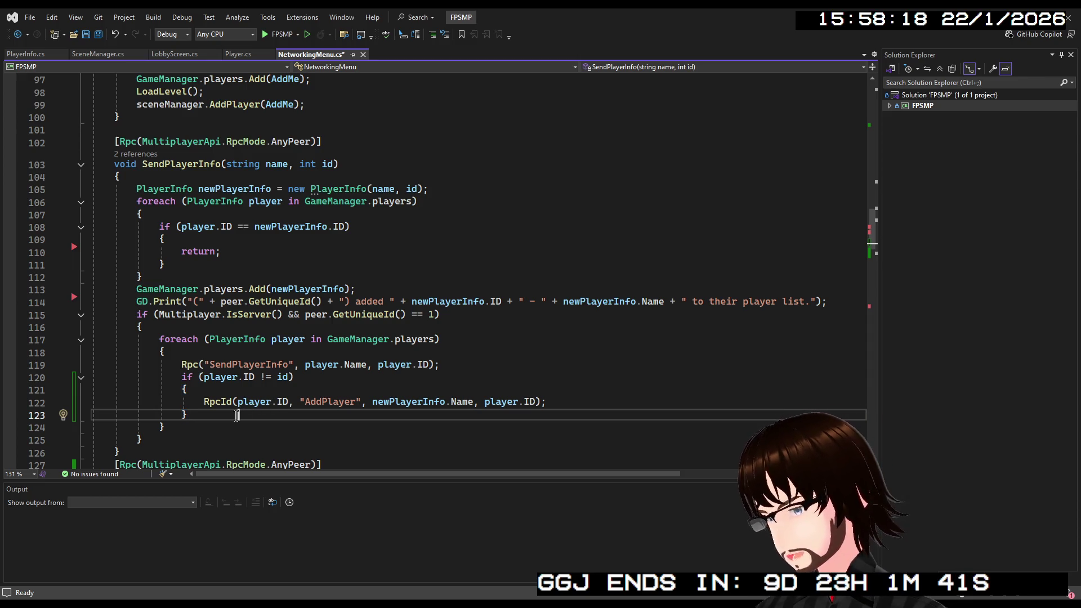
# Start a new line just below the if block's closing brace
pyautogui.click(277, 415)
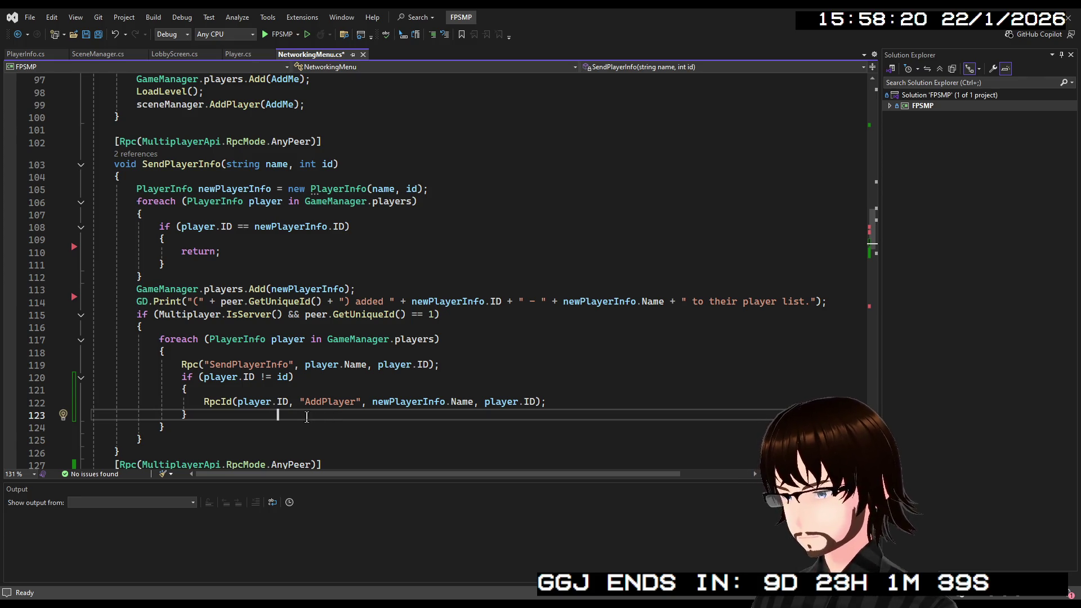
pyautogui.moveTo(278, 417); pyautogui.dragTo(186, 421)
pyautogui.click(186, 421)
pyautogui.press('BackSpace')
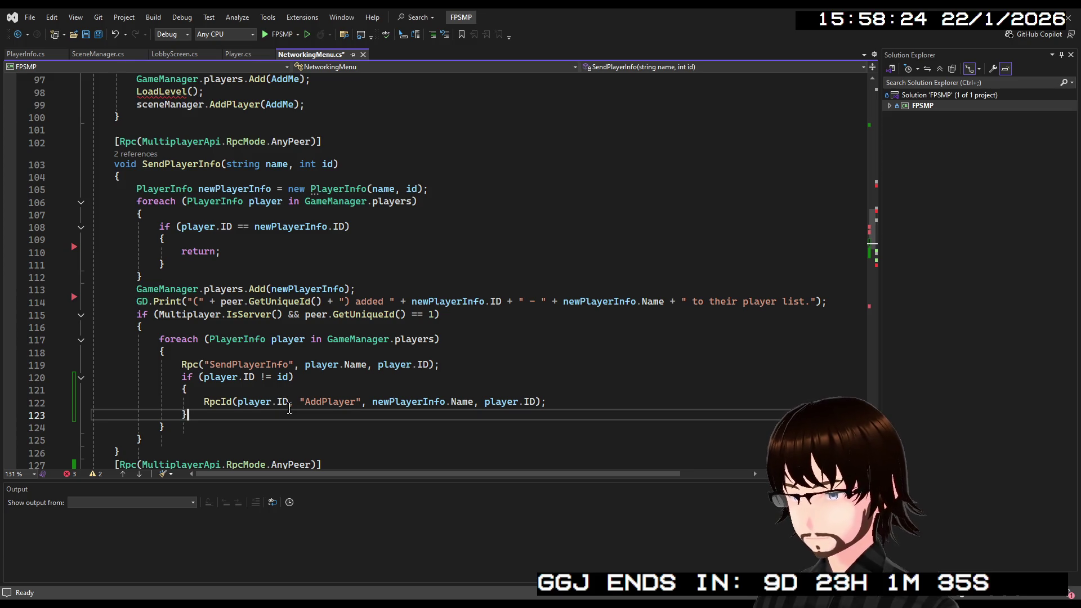
pyautogui.write('}')
pyautogui.press('Return')
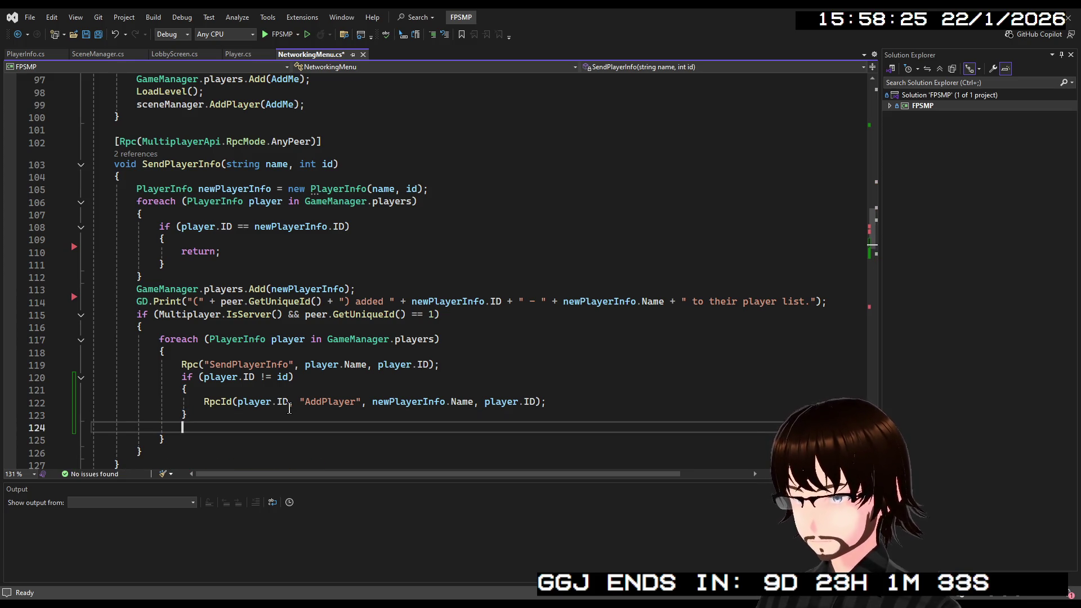
# Write RpcId(id, "AddPlayer", player.Name, player.ID); with IntelliSense, replacing newPlayerInfo with player
pyautogui.write('R')
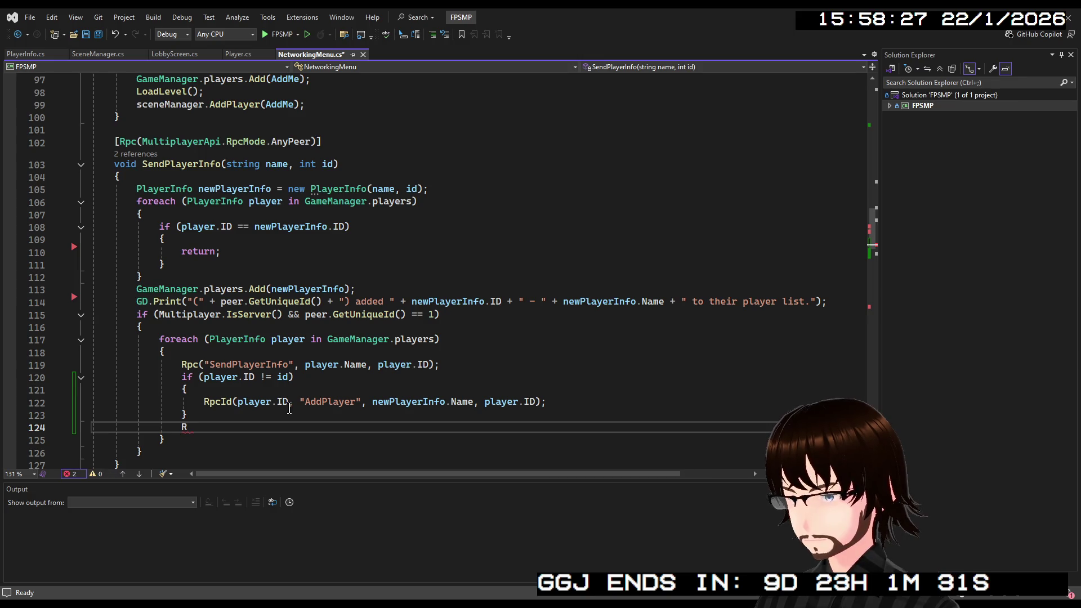
pyautogui.write('pc')
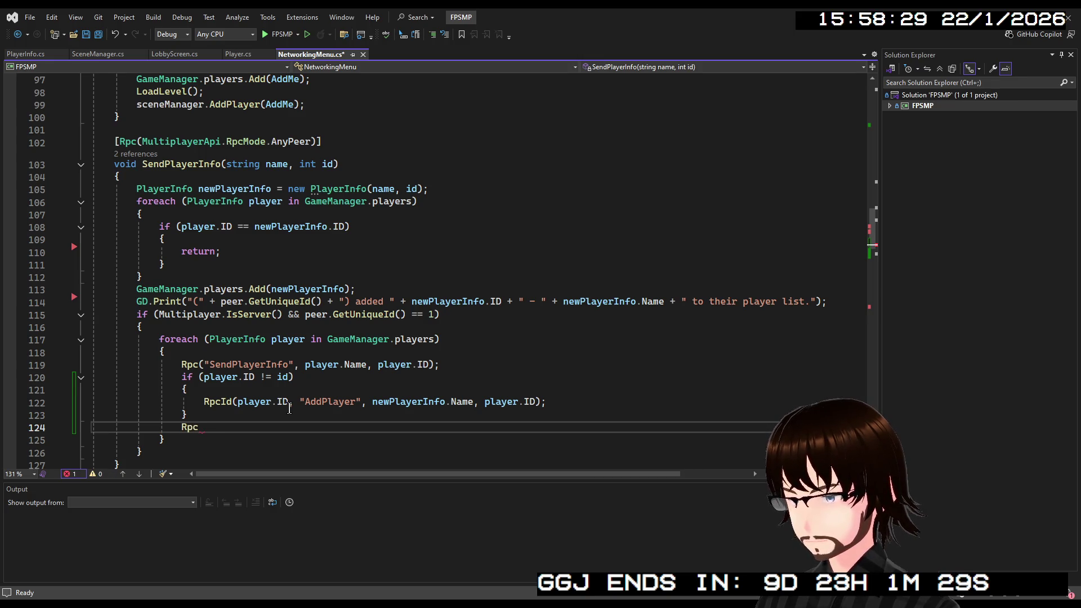
pyautogui.write('Id')
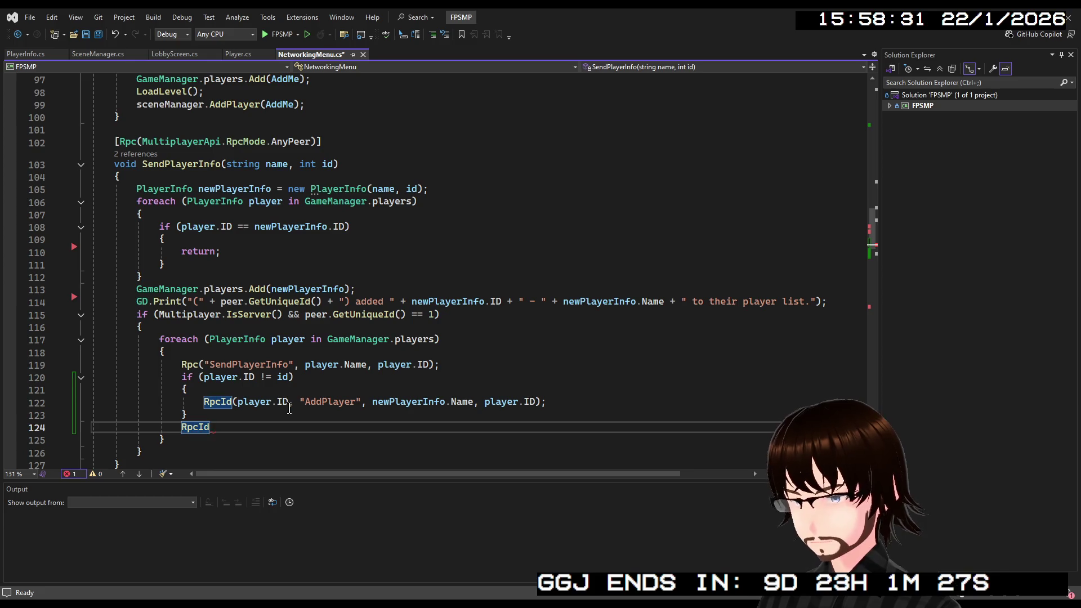
pyautogui.write('(id')
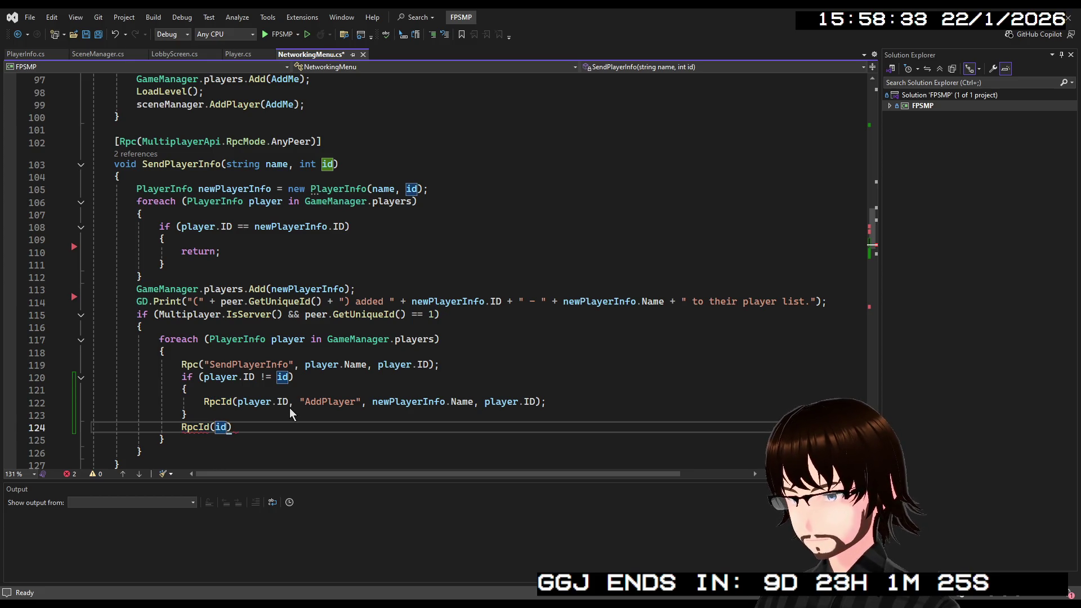
pyautogui.write(',')
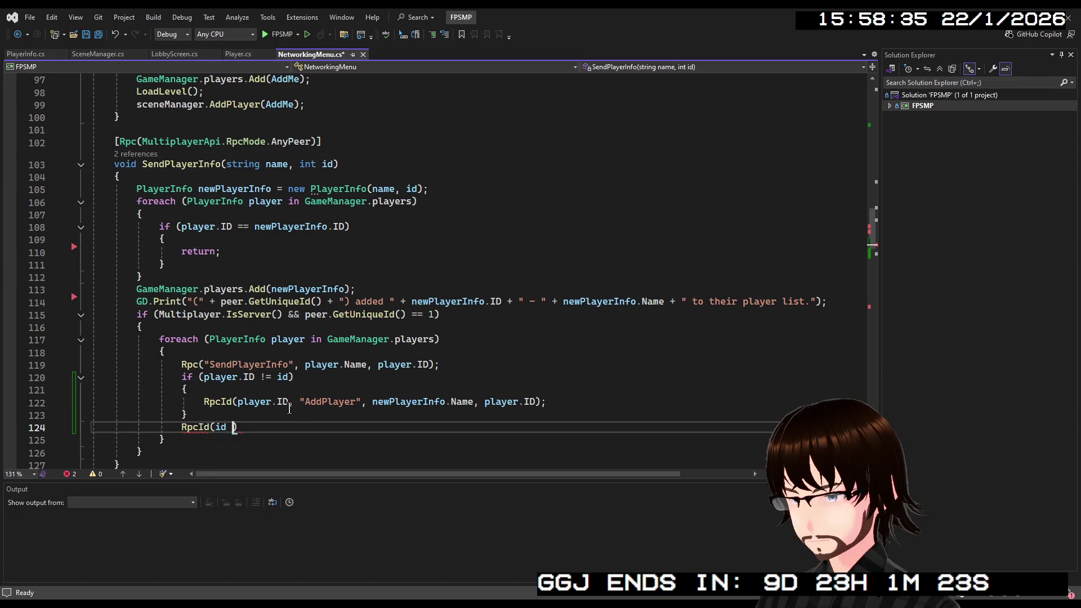
pyautogui.write(' "Ad')
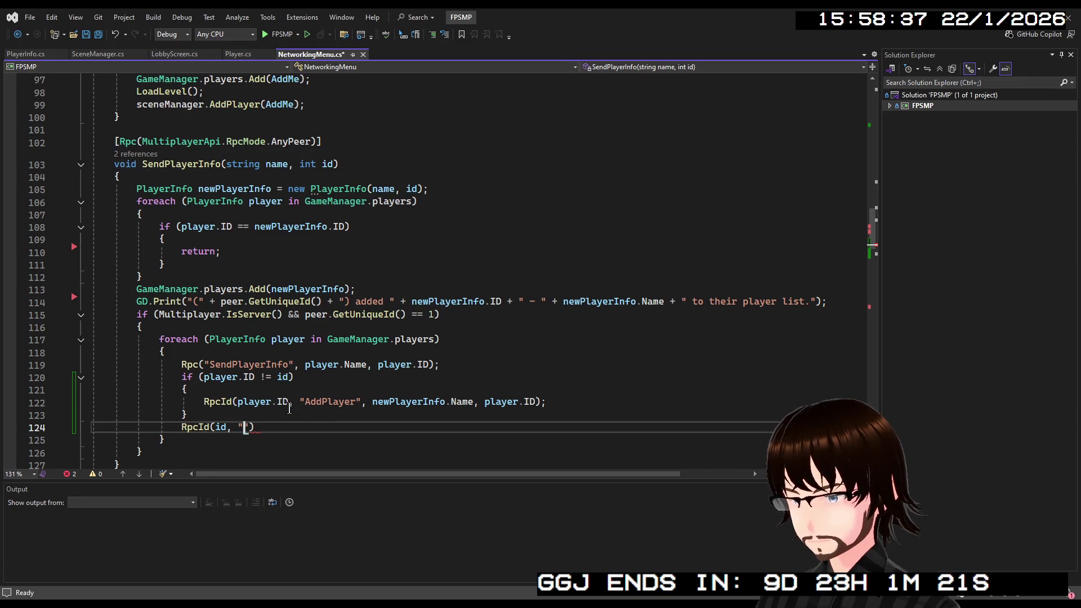
pyautogui.write('dPlayer"')
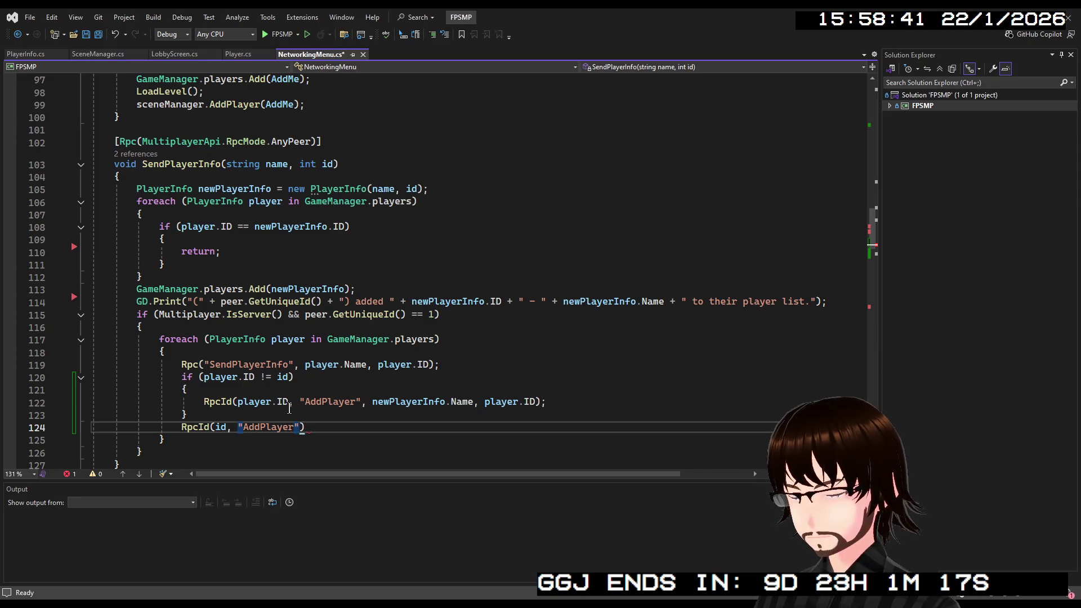
pyautogui.write(', ')
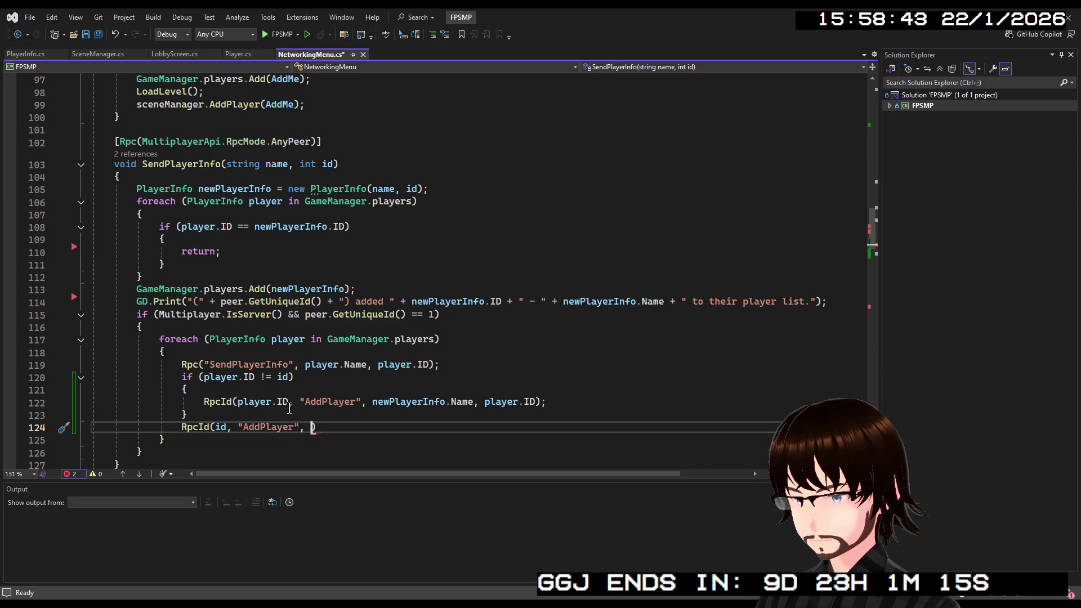
pyautogui.write('player.')
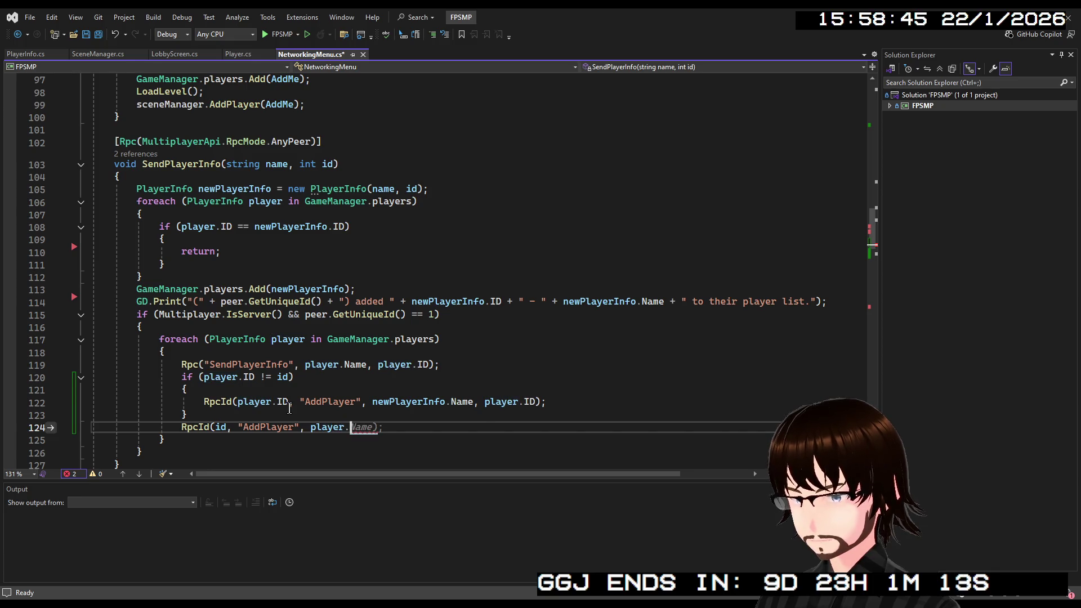
pyautogui.press('Tab')
pyautogui.write(',')
pyautogui.press('Tab')
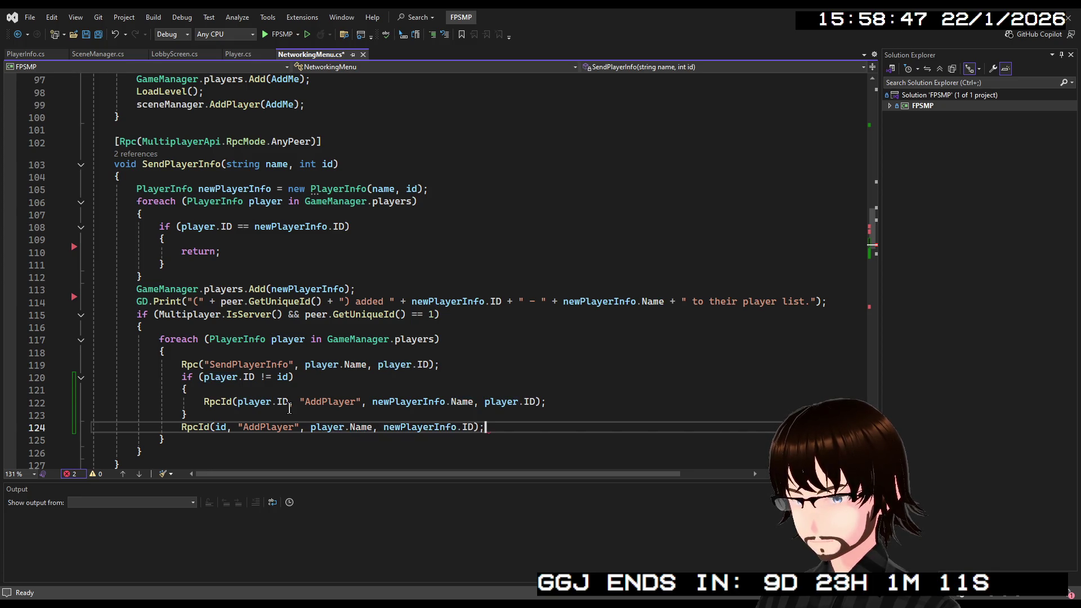
pyautogui.press('Left')
pyautogui.press('Left')
pyautogui.press('Left')
pyautogui.press('BackSpace')
pyautogui.press('BackSpace')
pyautogui.press('BackSpace')
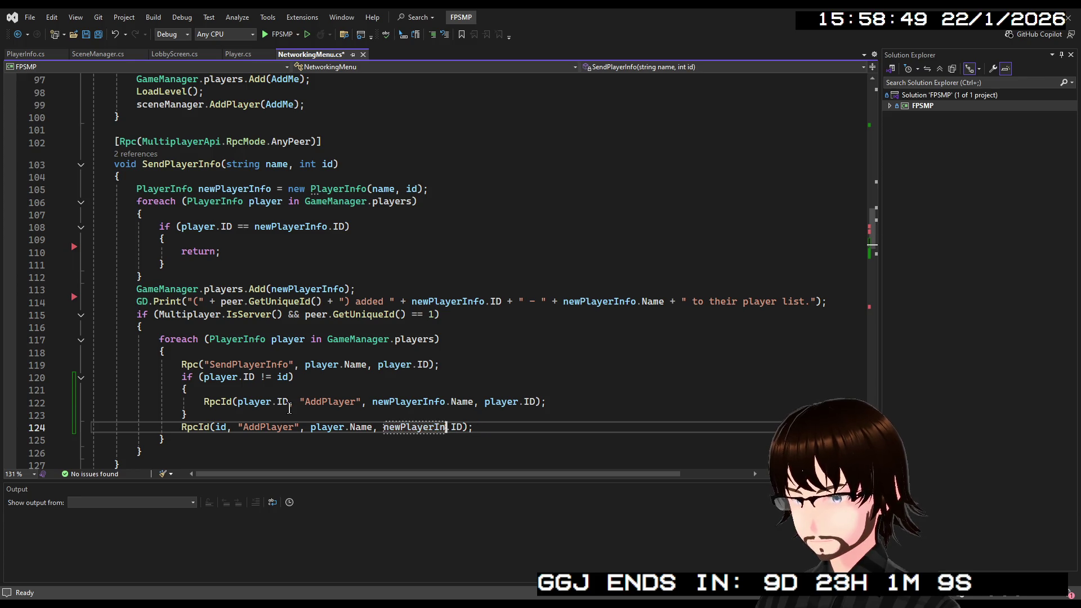
pyautogui.press('BackSpace')
pyautogui.press('BackSpace')
pyautogui.press('BackSpace')
pyautogui.write('player')
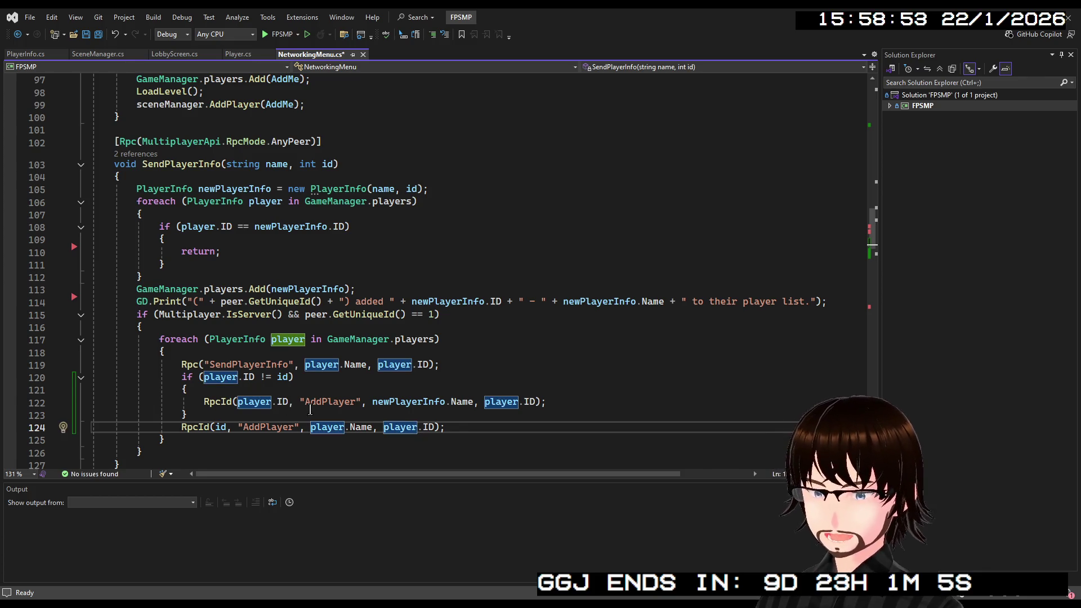
# Save NetworkingMenu.cs with the new RpcId call in place
pyautogui.press('Up')
pyautogui.click(507, 423)
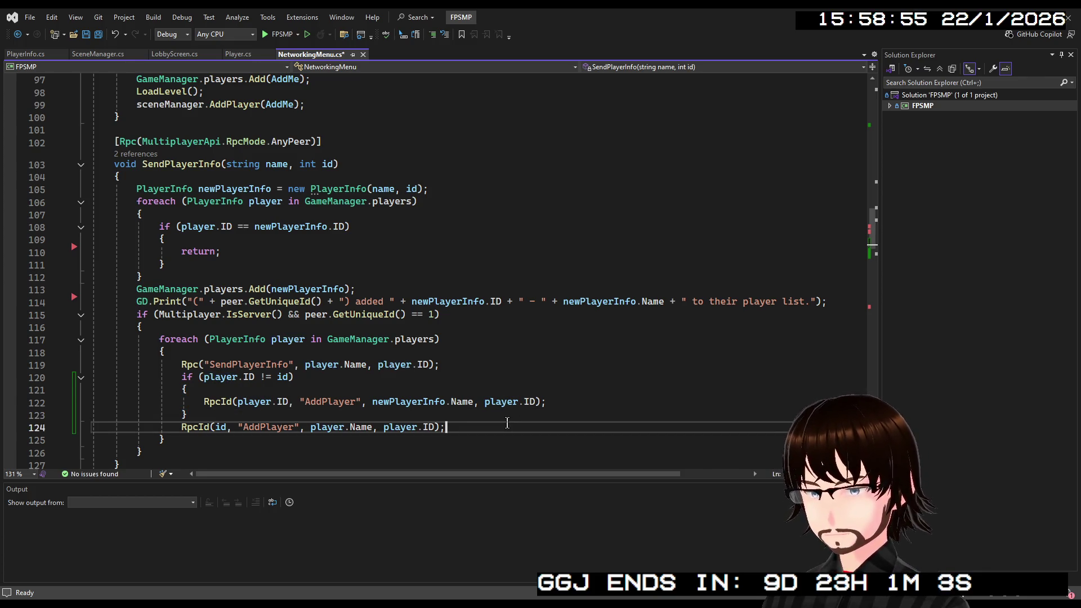
pyautogui.hotkey('ctrl', 's')
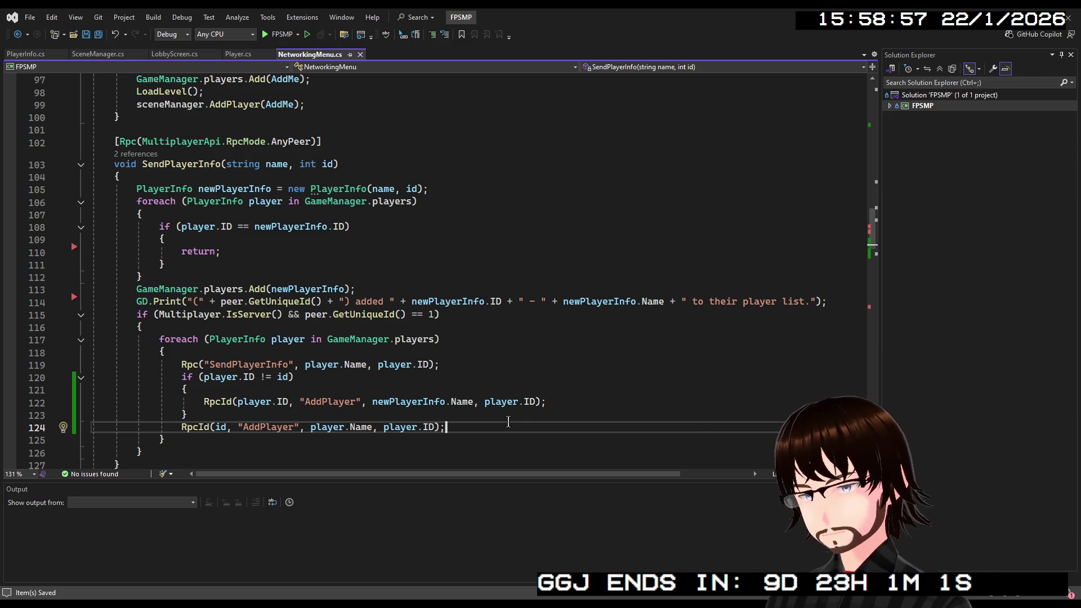
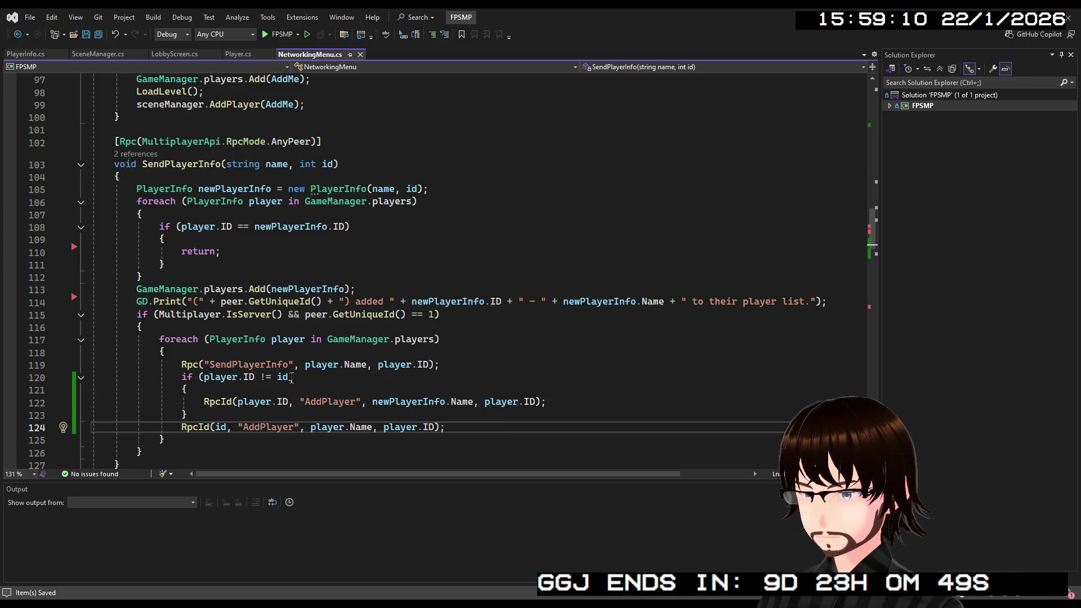
# Delete the sceneManager.AddPlayer(AddMe) line so JoinButtonPressed ends with LoadLevel()
pyautogui.scroll(5, 284, 310)
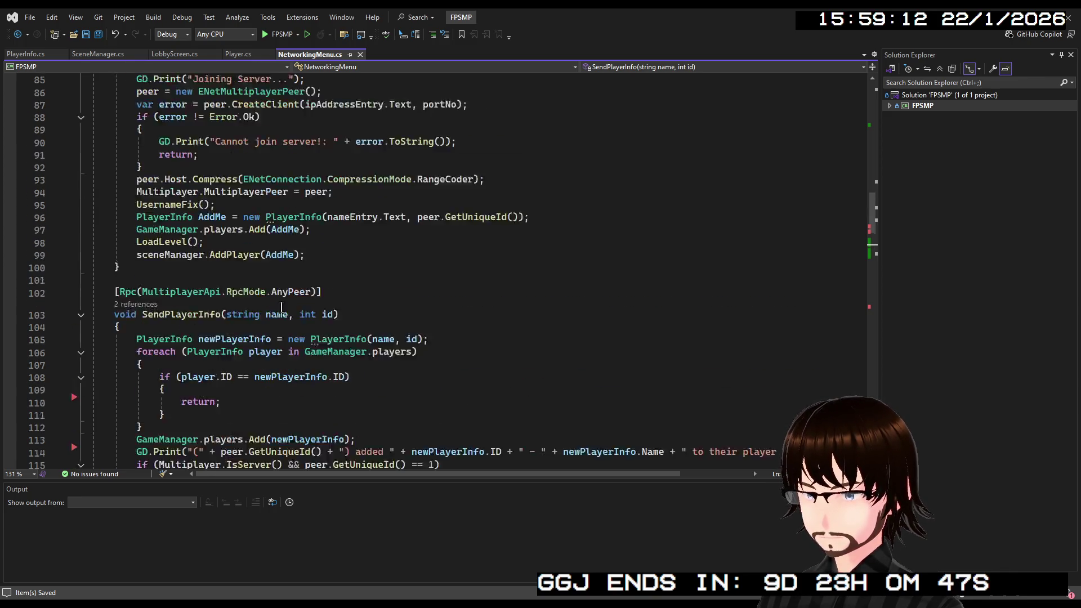
pyautogui.scroll(1, 220, 287)
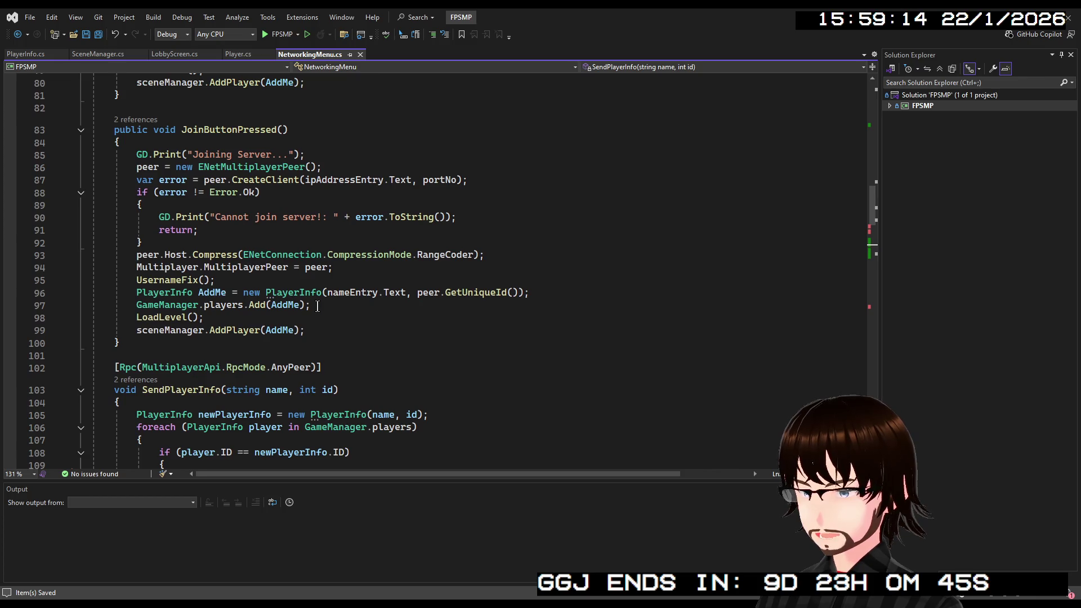
pyautogui.moveTo(317, 306); pyautogui.dragTo(121, 297)
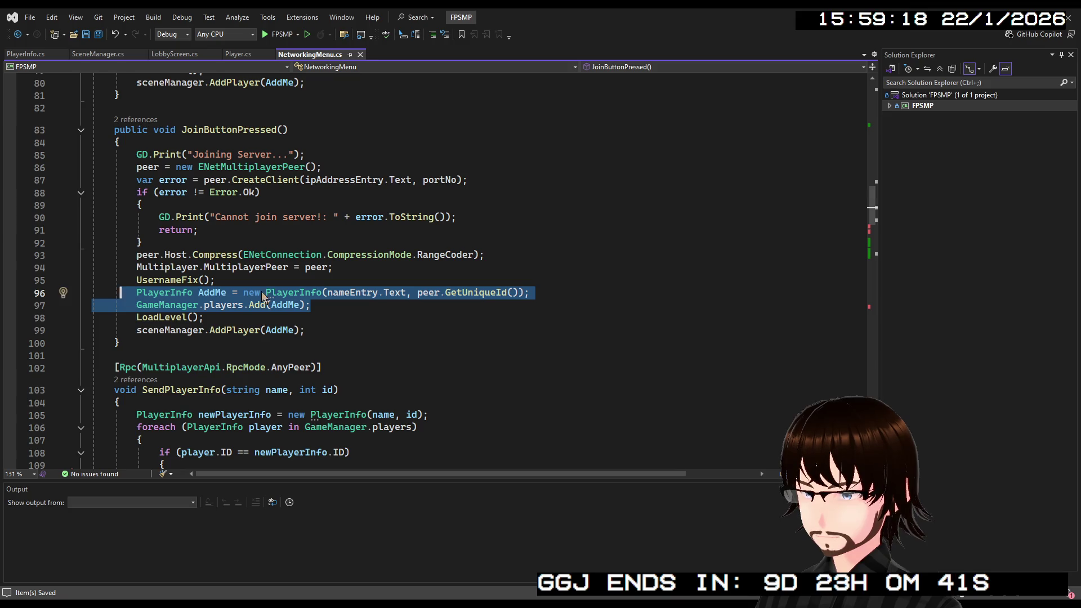
pyautogui.click(295, 292)
pyautogui.moveTo(318, 305); pyautogui.dragTo(105, 290)
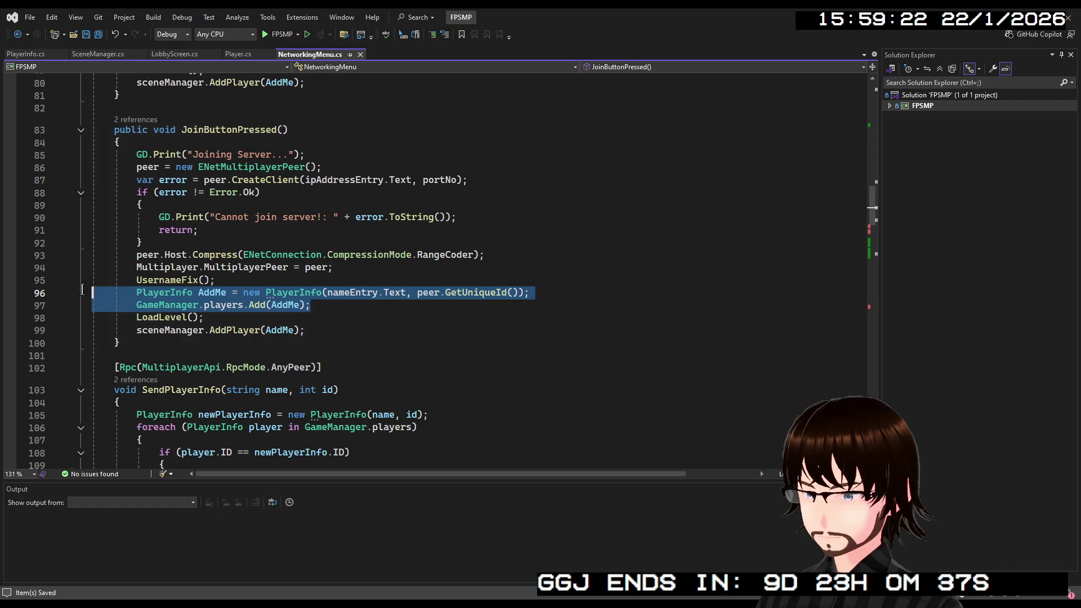
pyautogui.moveTo(309, 331); pyautogui.dragTo(79, 335)
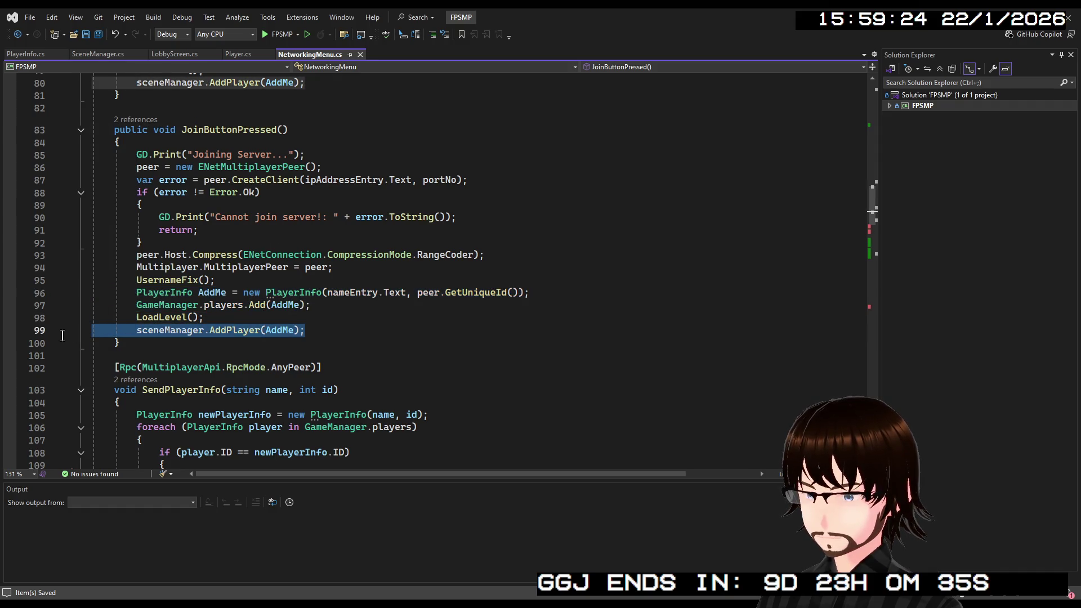
pyautogui.press('BackSpace')
pyautogui.press('BackSpace')
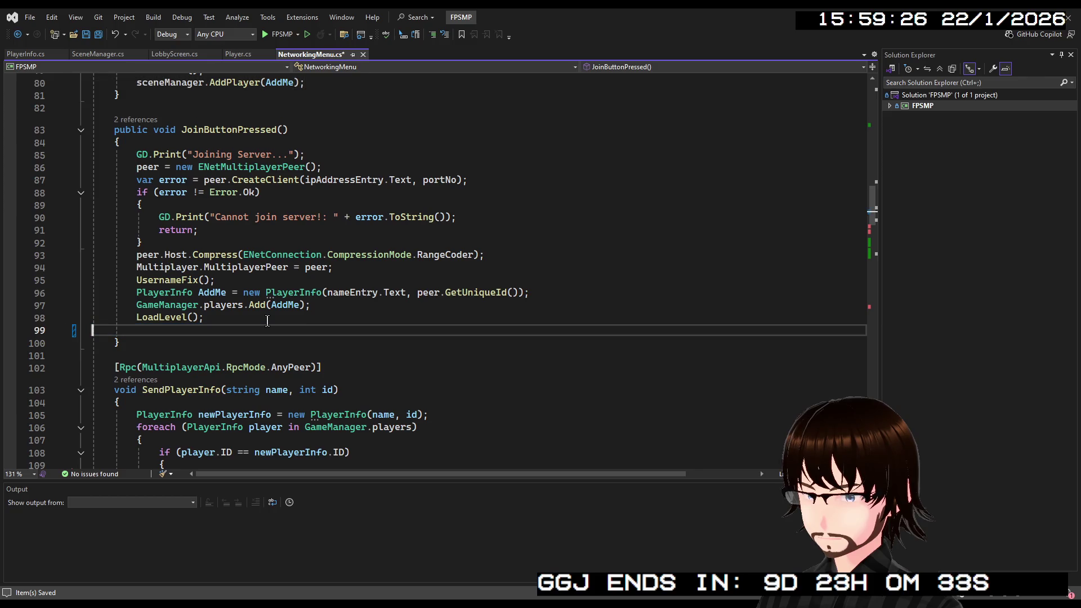
pyautogui.moveTo(318, 305); pyautogui.dragTo(133, 294)
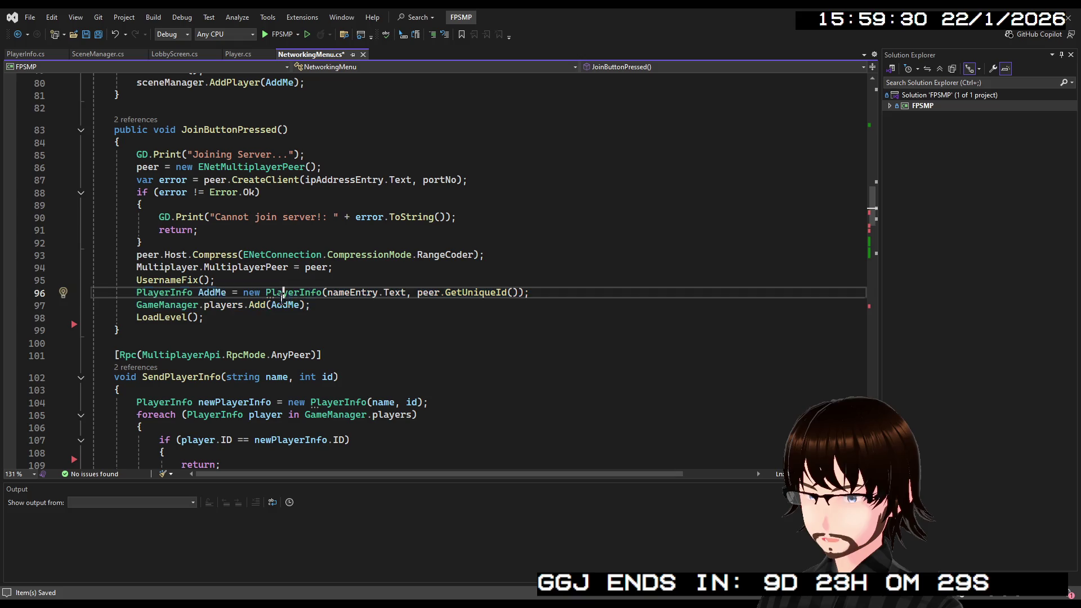
pyautogui.click(320, 305)
# Scroll through NetworkingMenu.cs and return to the SendPlayerInfo method
pyautogui.scroll(-2, 324, 305)
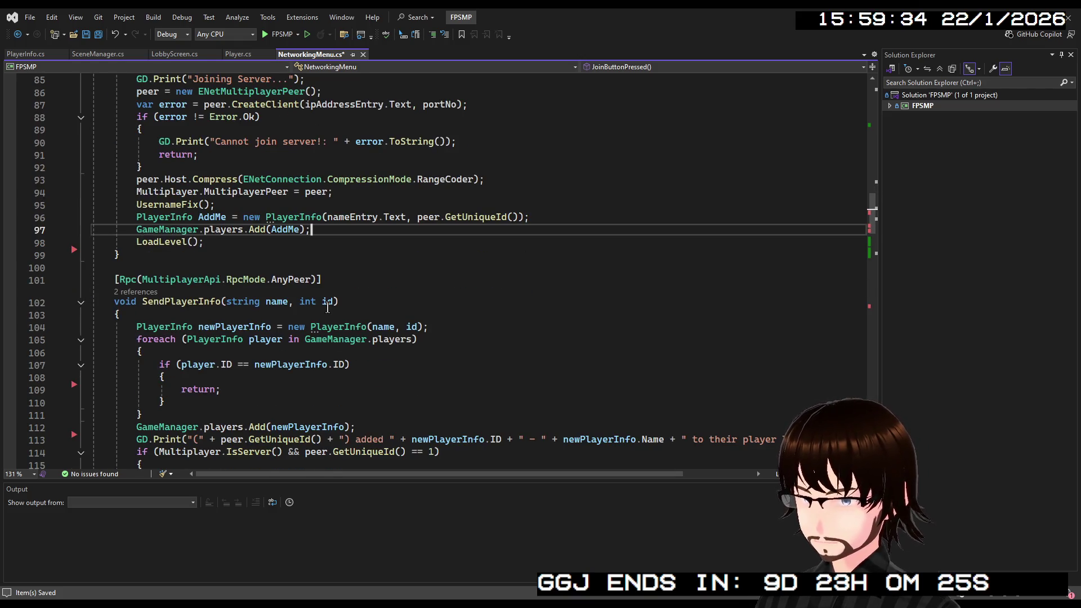
pyautogui.scroll(-7, 327, 307)
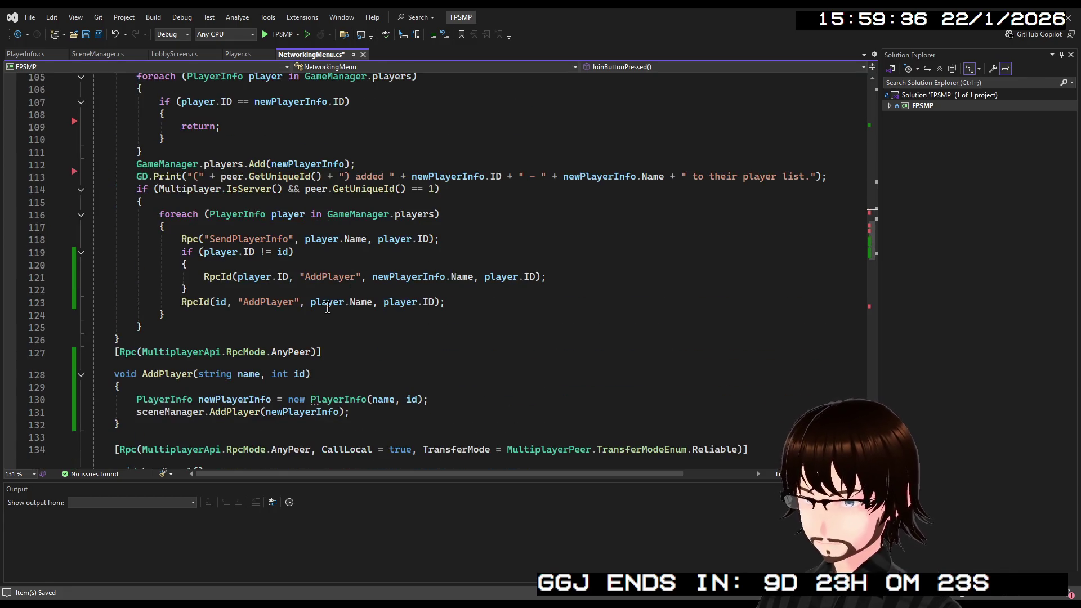
pyautogui.scroll(-6, 331, 299)
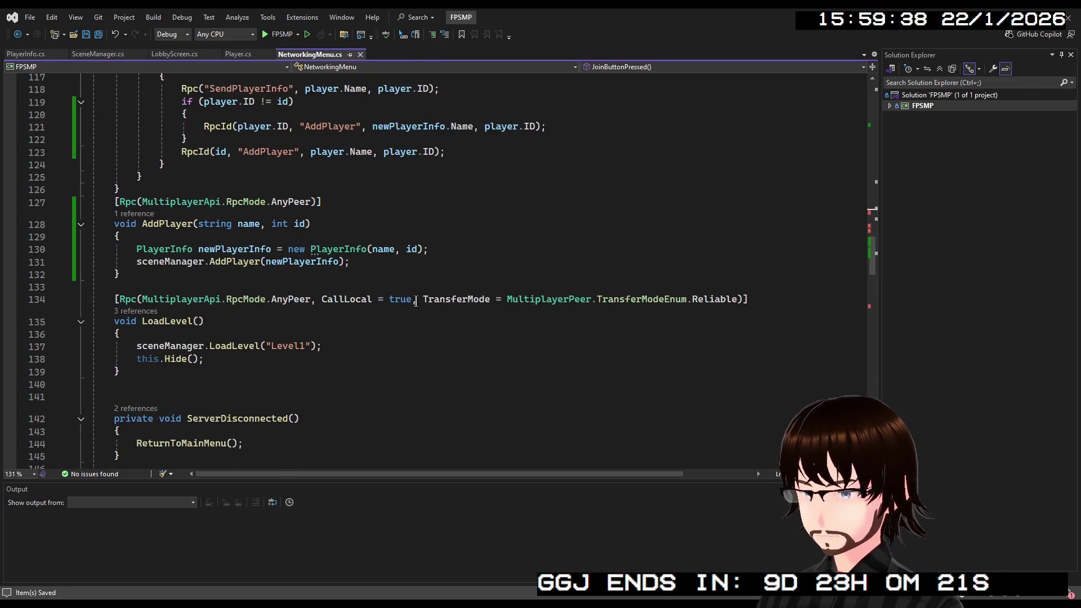
pyautogui.scroll(-5, 417, 301)
pyautogui.scroll(-8, 417, 299)
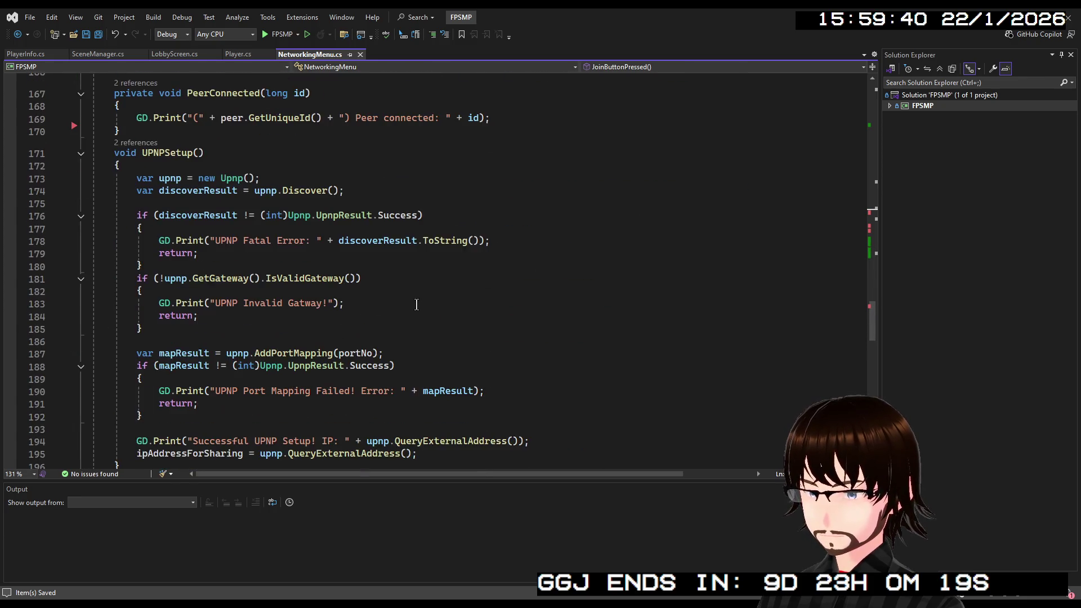
pyautogui.scroll(11, 417, 301)
pyautogui.scroll(12, 416, 305)
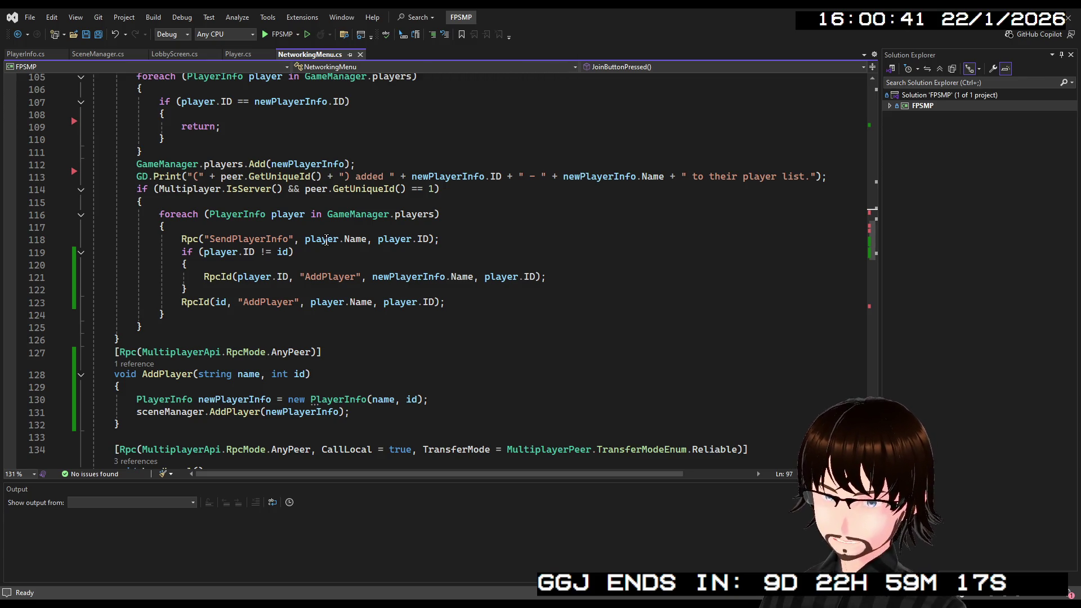
pyautogui.scroll(3, 326, 241)
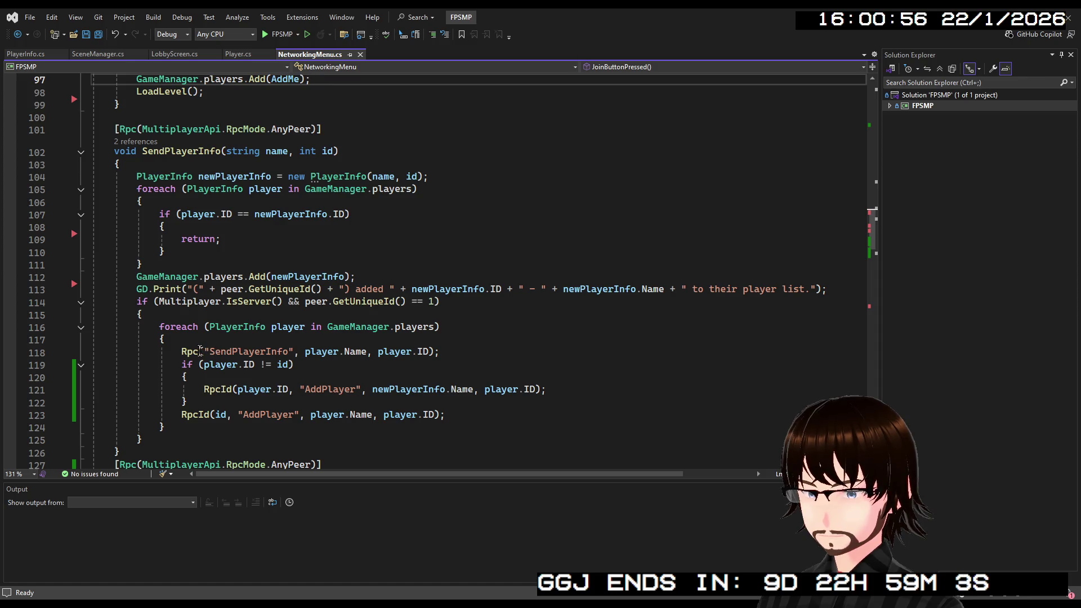
# Move the Rpc SendPlayerInfo broadcast below the if block and change it to RpcId(id, …)
pyautogui.moveTo(443, 353)
pyautogui.mouseDown()
pyautogui.moveTo(113, 353)
pyautogui.moveTo(206, 354)
pyautogui.moveTo(179, 354)
pyautogui.mouseUp()
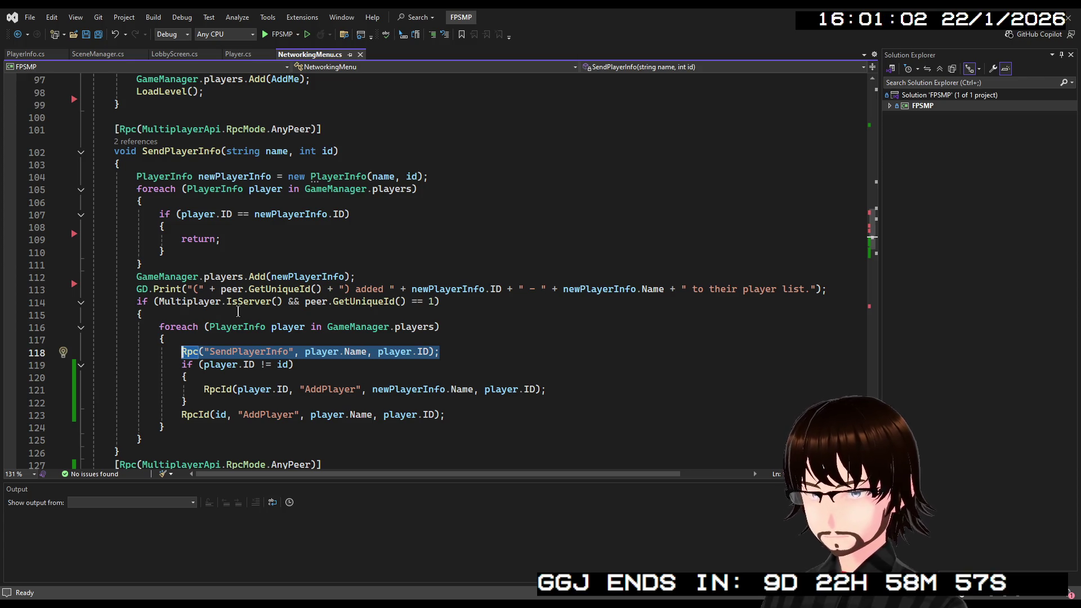
pyautogui.hotkey('ctrl', 'x')
pyautogui.click(211, 402)
pyautogui.press('Return')
pyautogui.hotkey('ctrl', 'v')
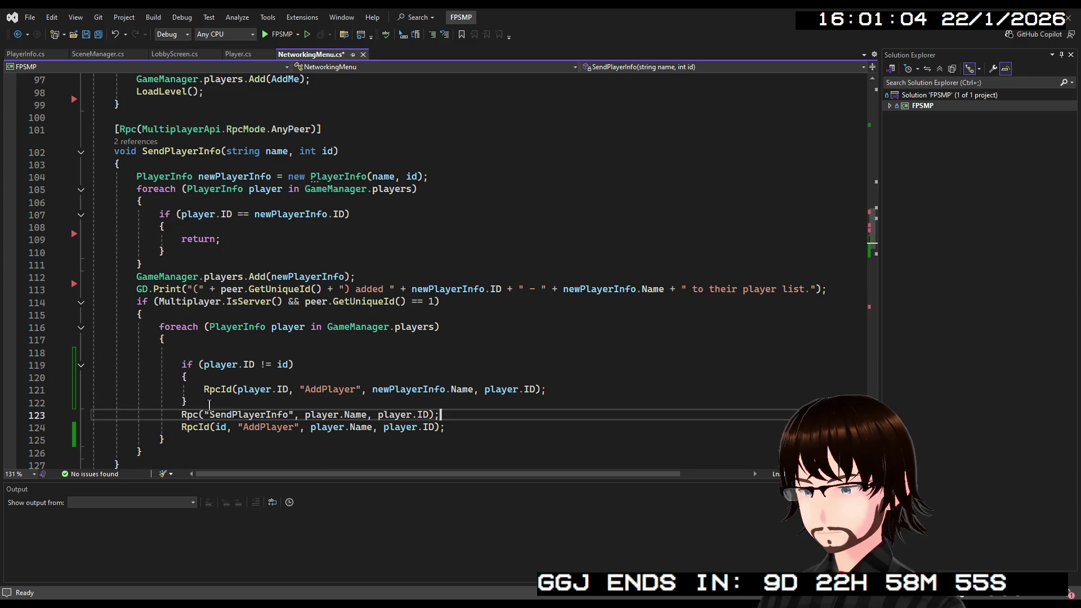
pyautogui.click(200, 414)
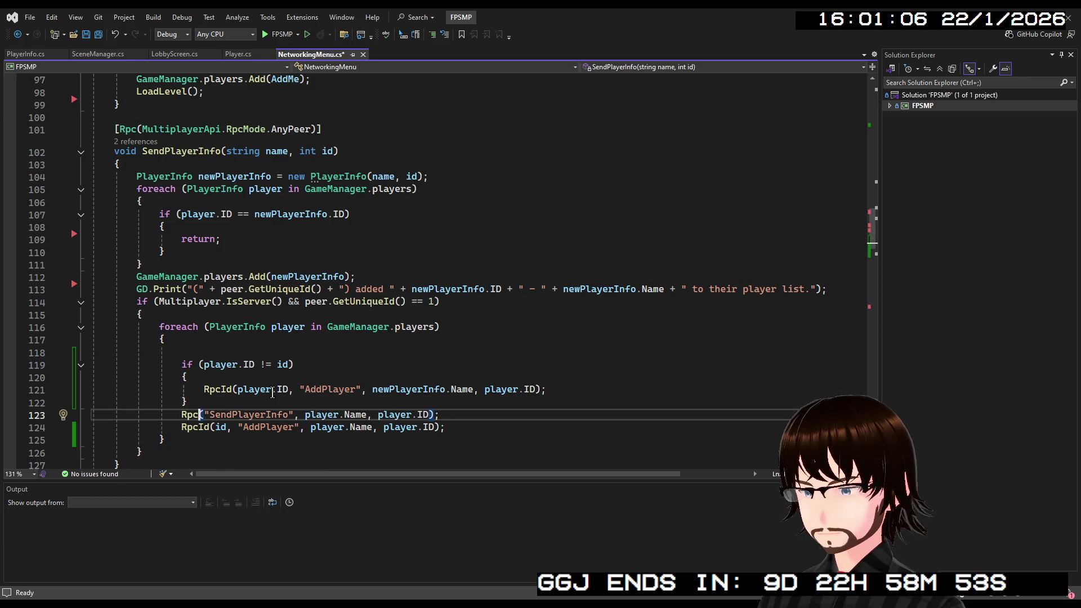
pyautogui.write('Id(')
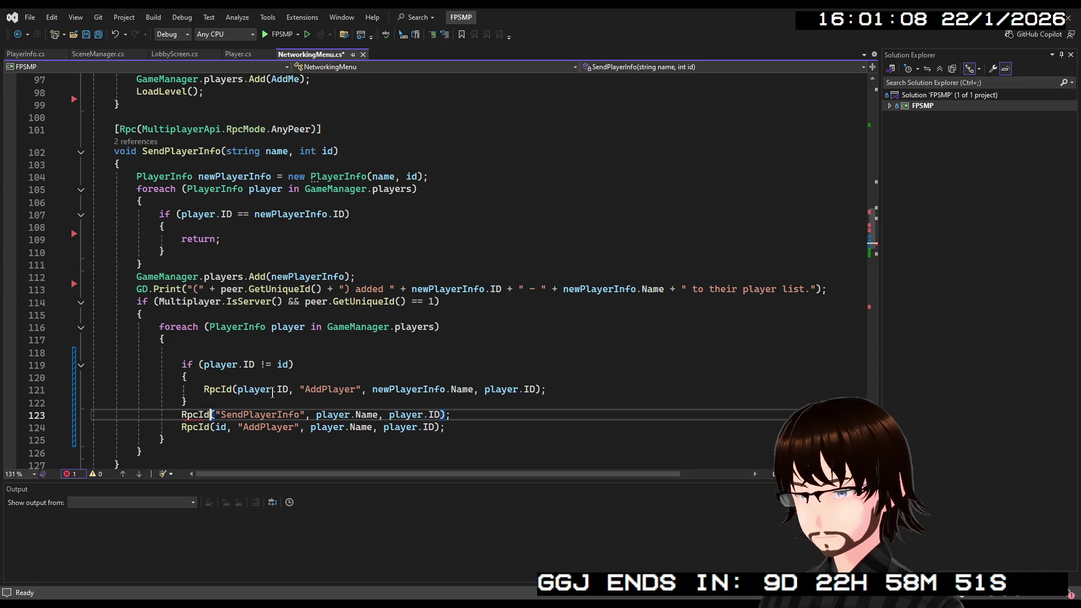
pyautogui.write('id,')
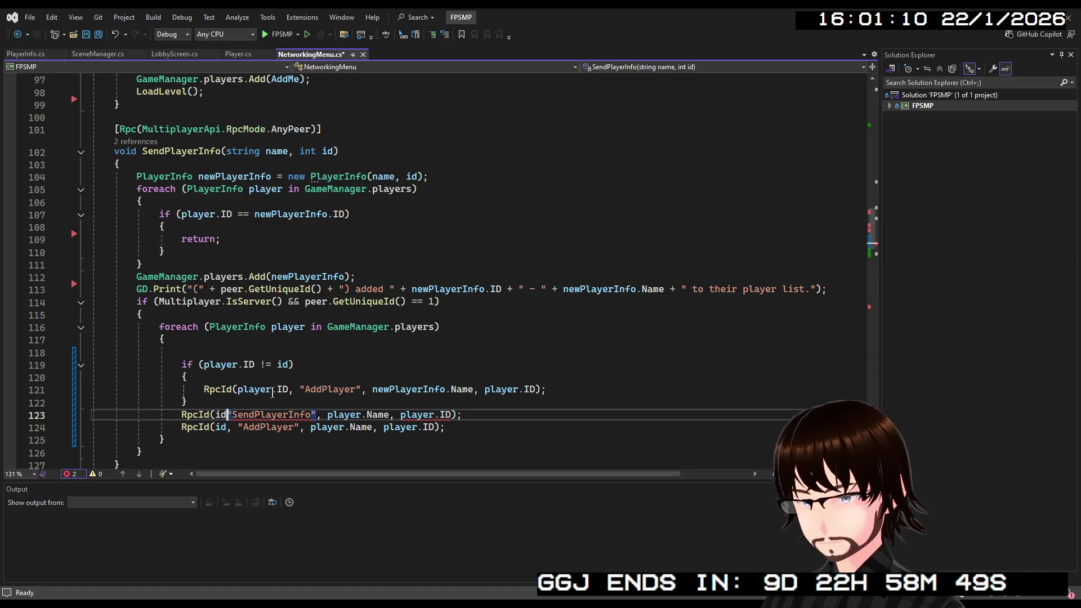
# Remove the blank line under the loop's brace and delete the RpcId SendPlayerInfo statement
pyautogui.click(611, 394)
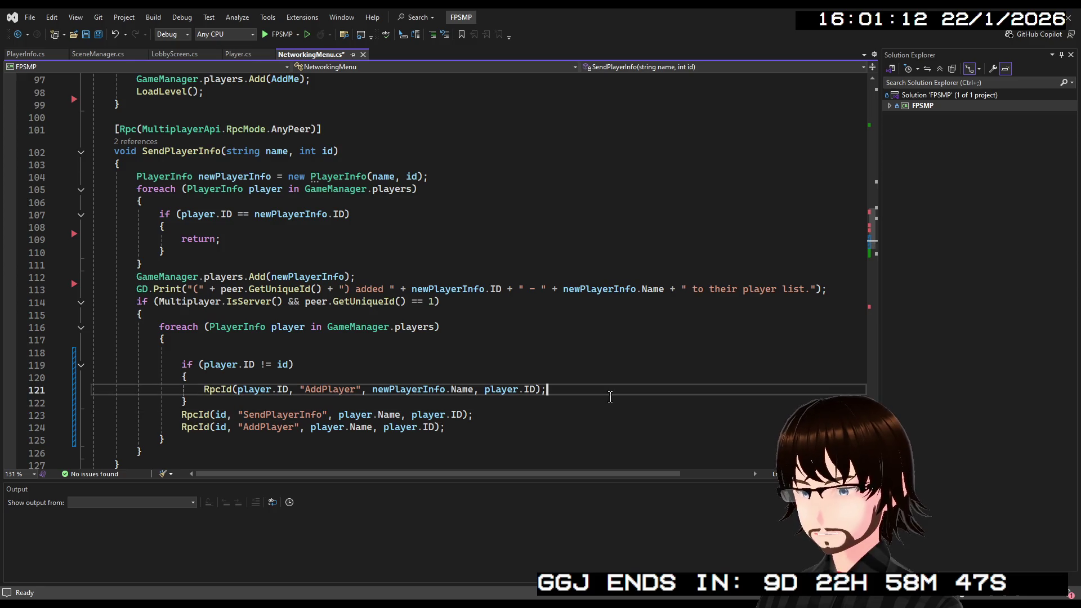
pyautogui.click(203, 338)
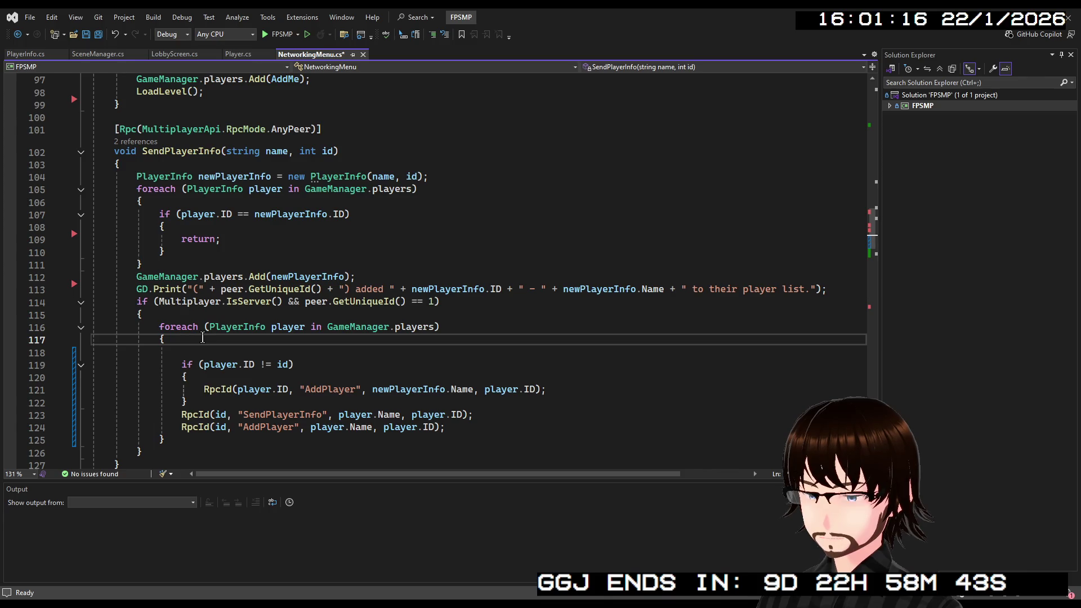
pyautogui.press('Delete')
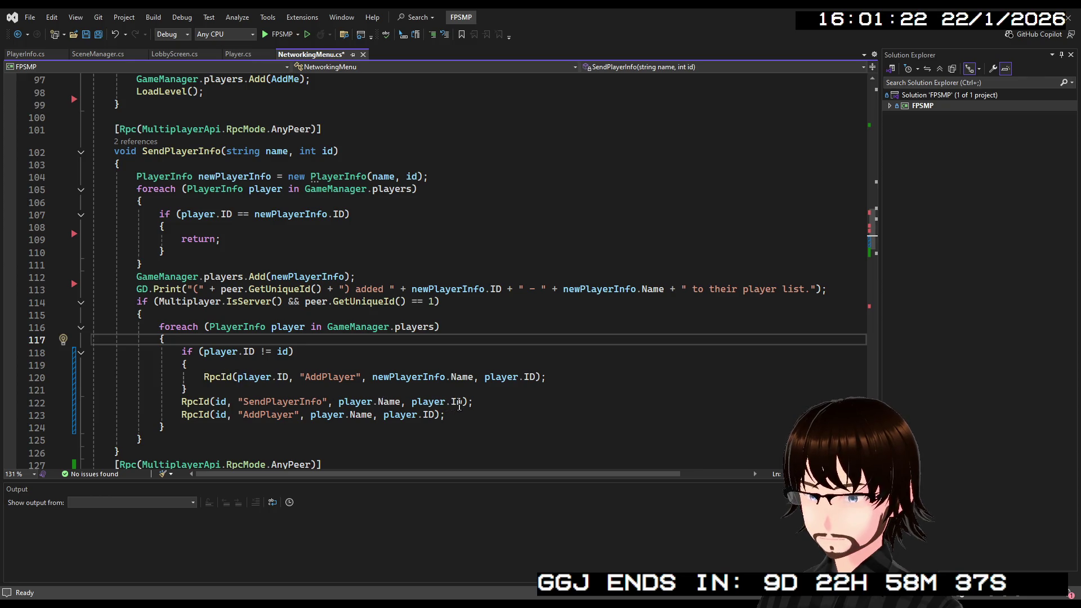
pyautogui.moveTo(473, 401); pyautogui.dragTo(181, 403)
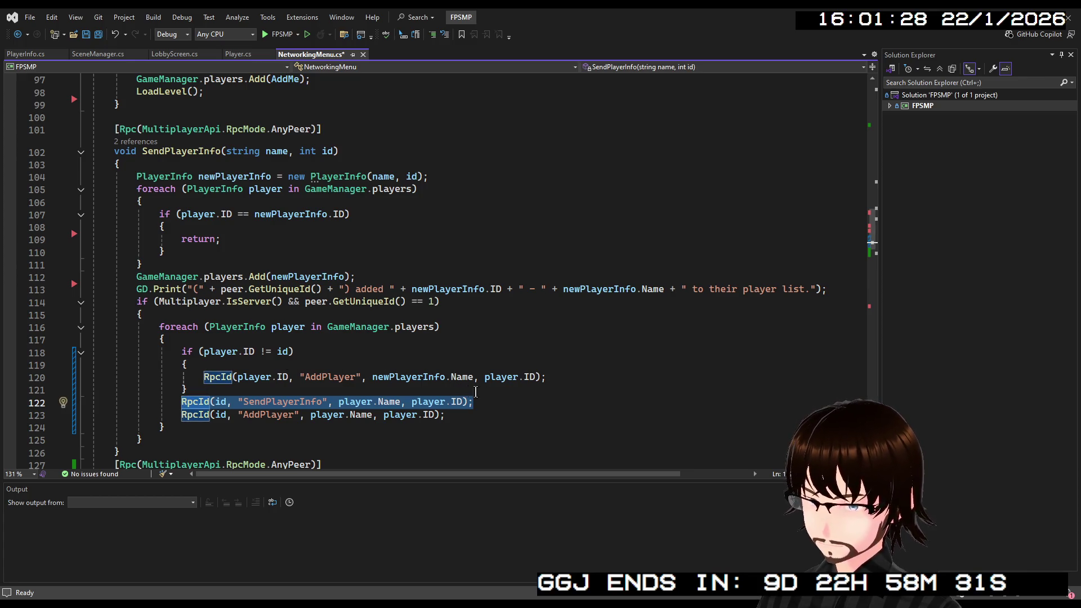
pyautogui.press('Delete')
pyautogui.click(548, 378)
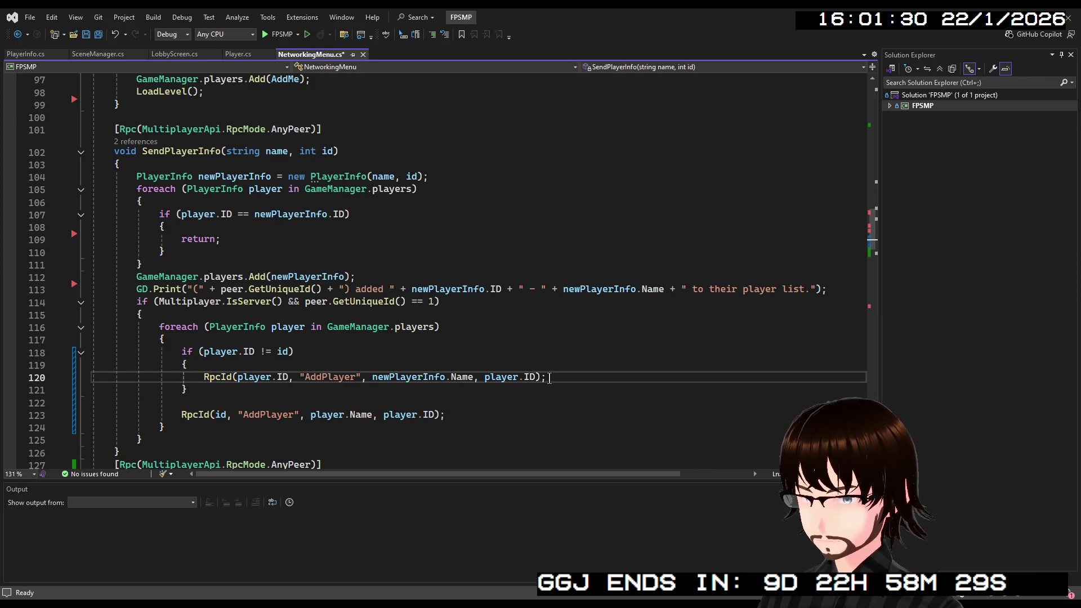
# Paste the RpcId(id, "SendPlayerInfo", …) call inside the player.ID != id block and tidy the empty line
pyautogui.press('Return')
pyautogui.hotkey('ctrl', 'v')
pyautogui.click(216, 403)
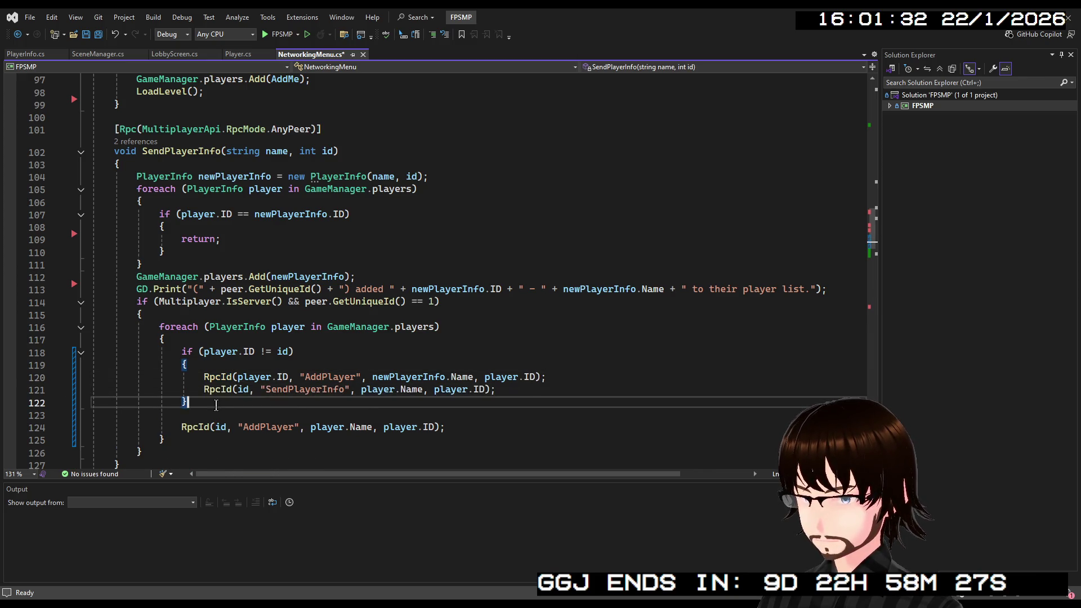
pyautogui.press('Delete')
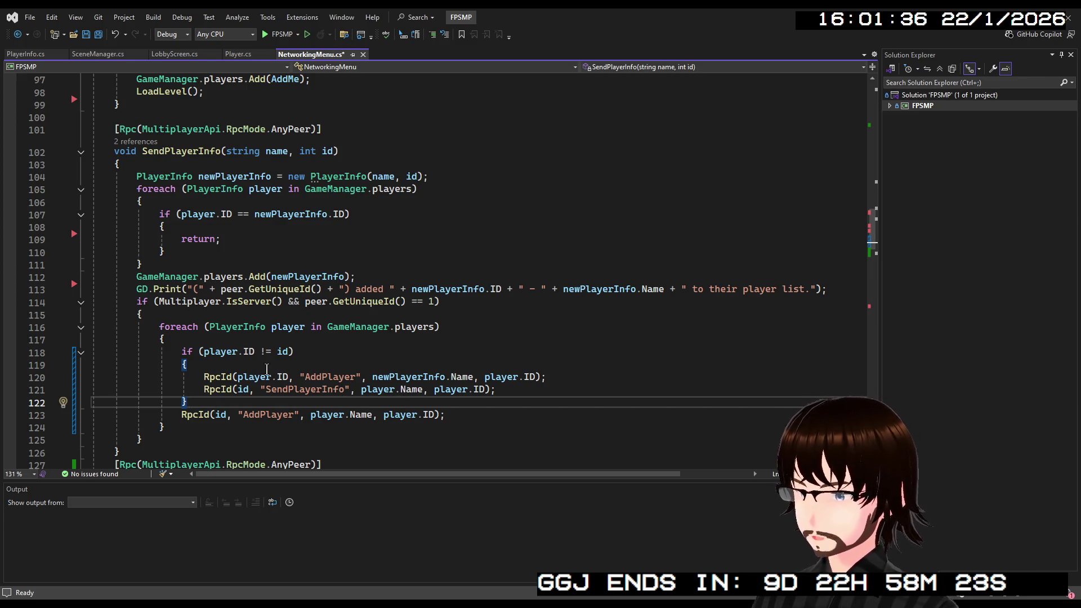
# Add RpcId(player.ID, "SendPlayerInfo", newPlayerInfo.Name, newPlayerInfo.ID) inside the if block
pyautogui.click(270, 368)
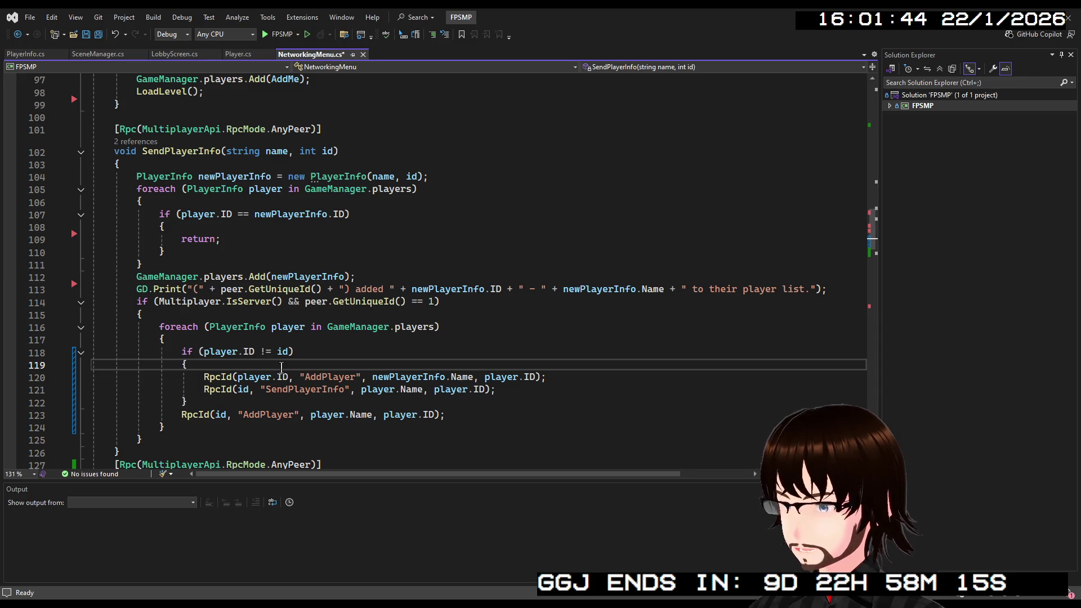
pyautogui.hotkey('ctrl', 'v')
pyautogui.click(237, 377)
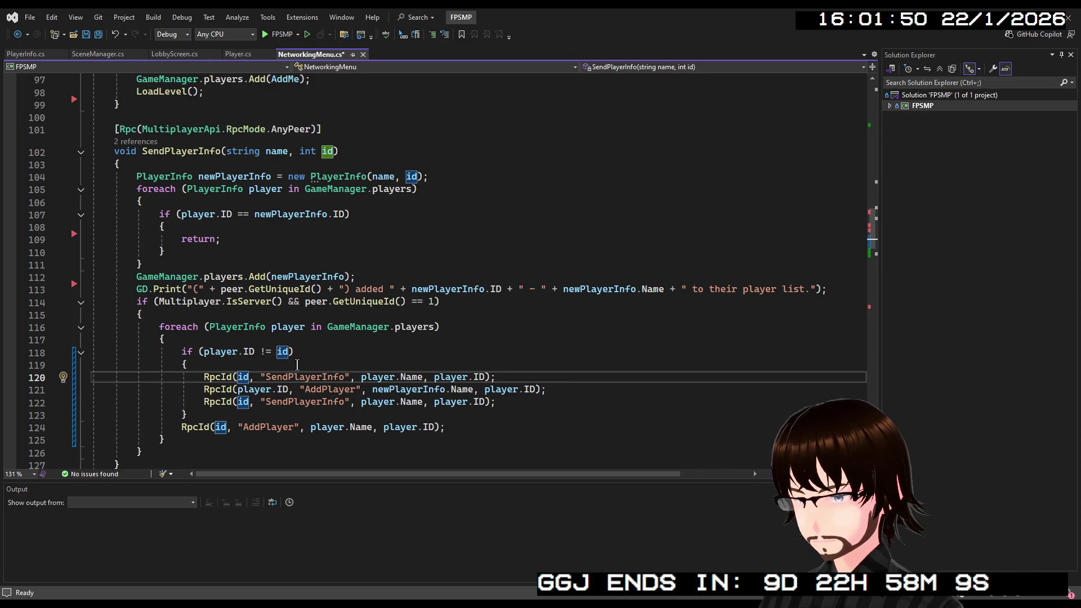
pyautogui.press('Delete')
pyautogui.press('Delete')
pyautogui.write('Playe')
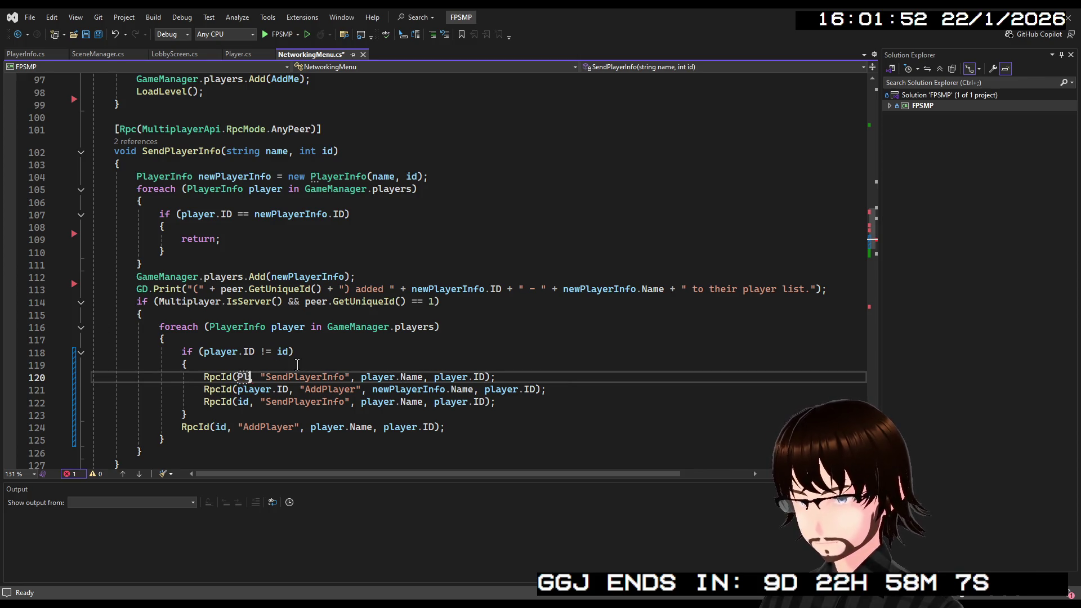
pyautogui.write('r.')
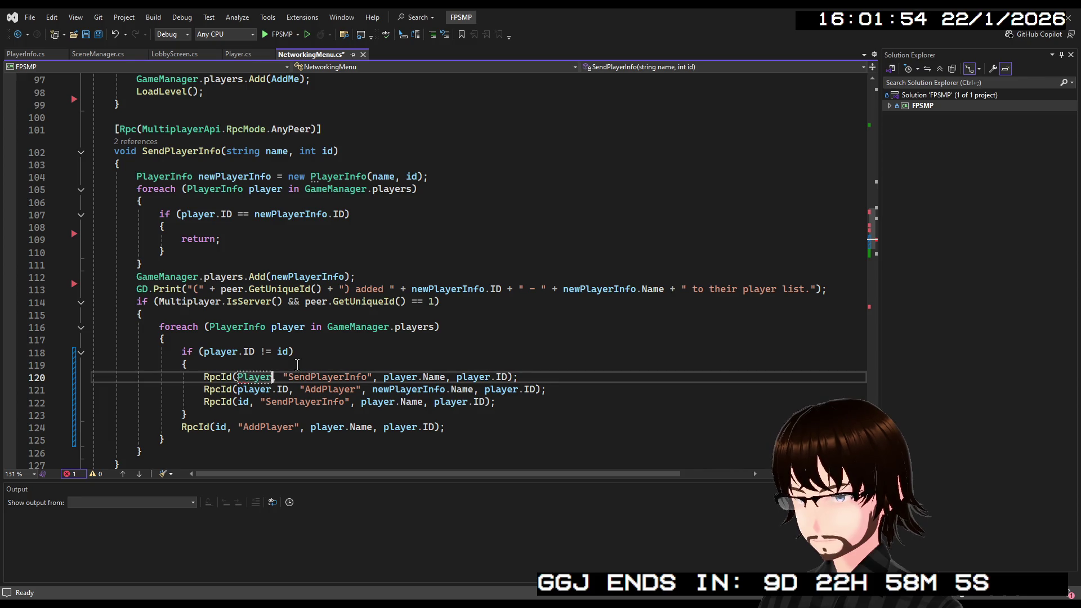
pyautogui.press('BackSpace')
pyautogui.press('BackSpace')
pyautogui.press('BackSpace')
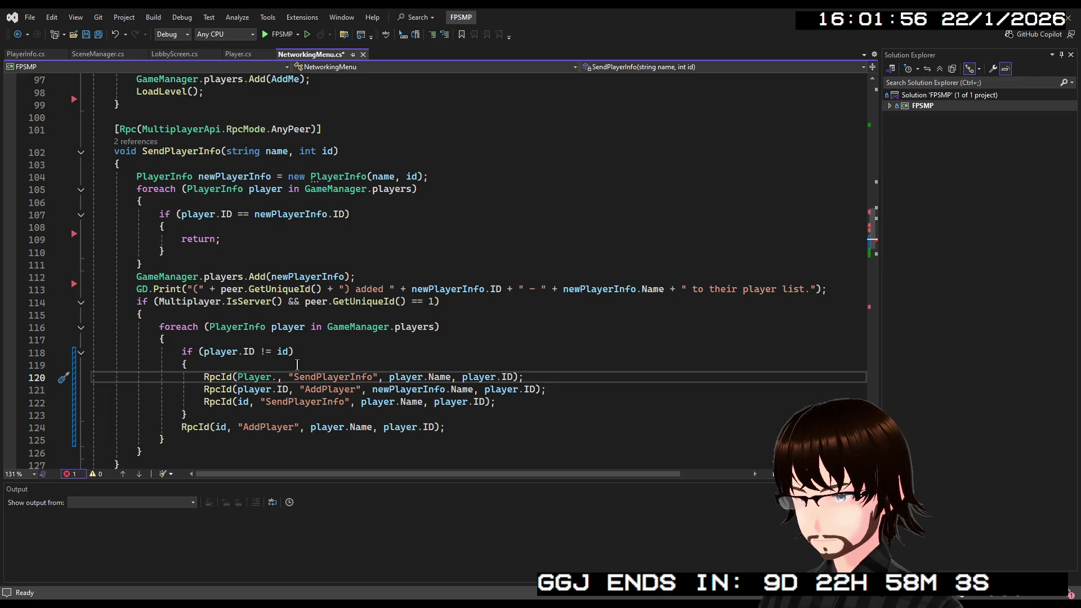
pyautogui.write('player.ID')
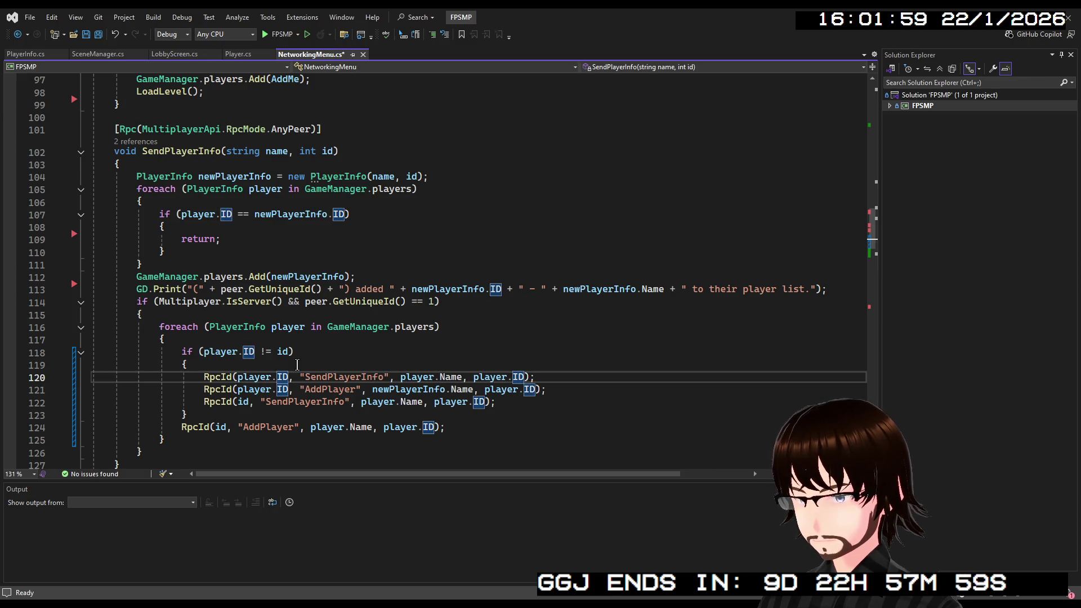
pyautogui.doubleClick(412, 377)
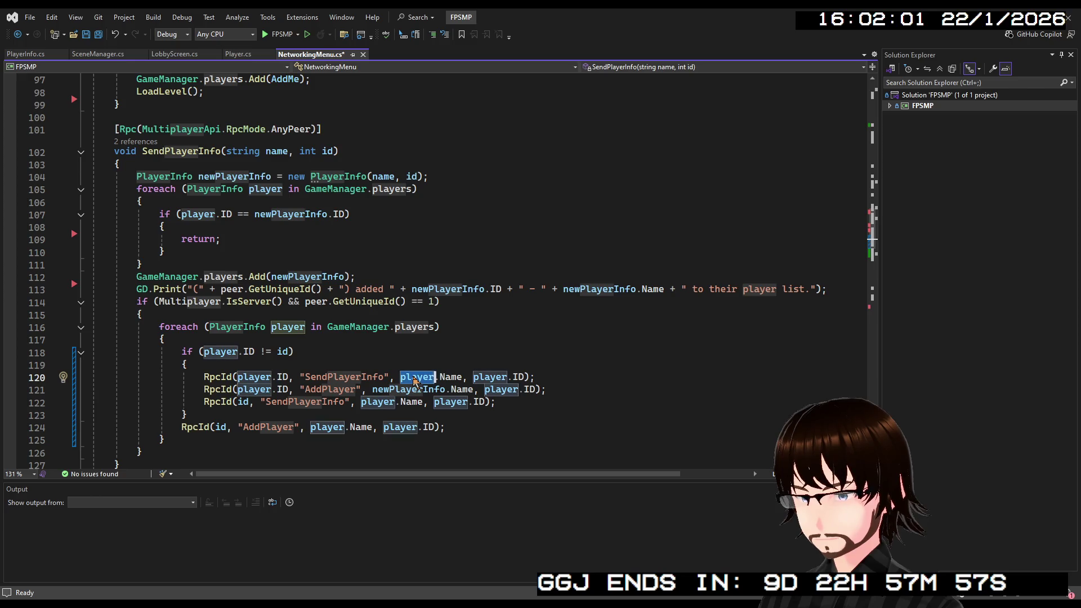
pyautogui.write('new')
pyautogui.press('Tab')
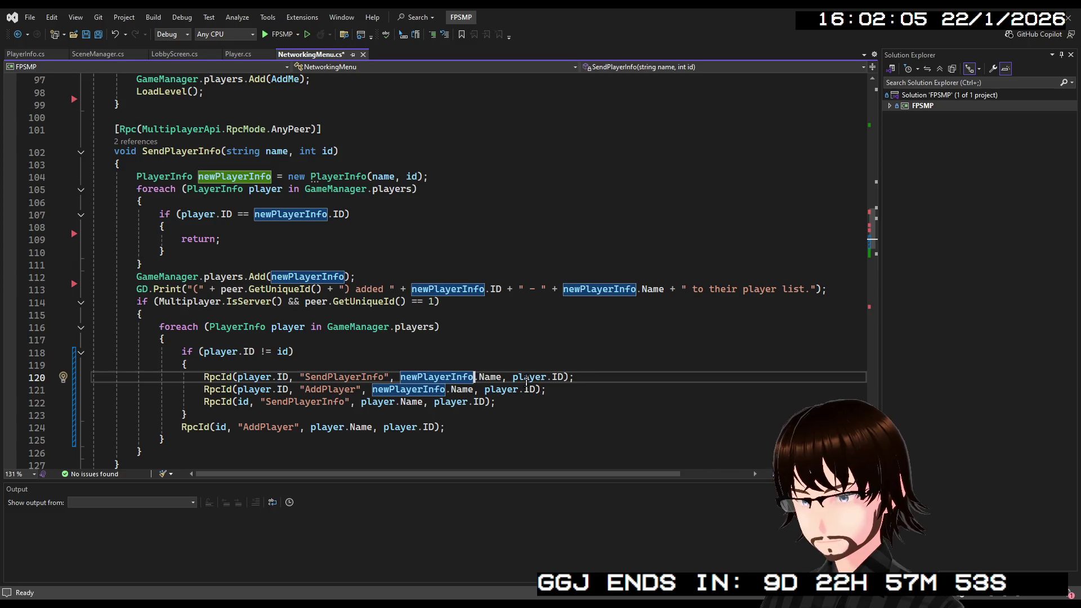
pyautogui.doubleClick(527, 377)
pyautogui.write('new')
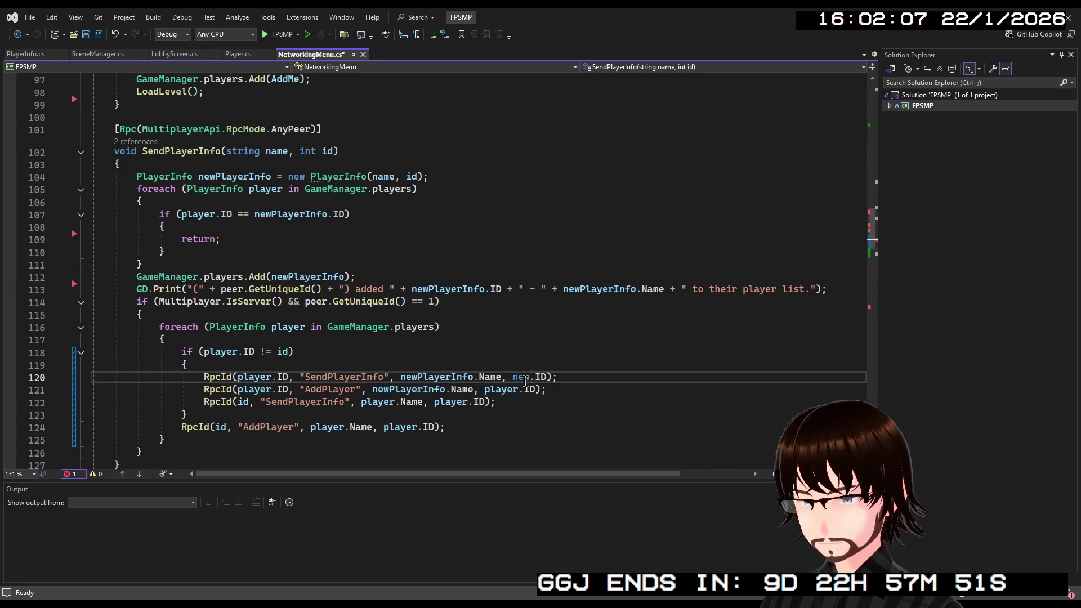
pyautogui.press('Tab')
# Save NetworkingMenu.cs
pyautogui.click(548, 351)
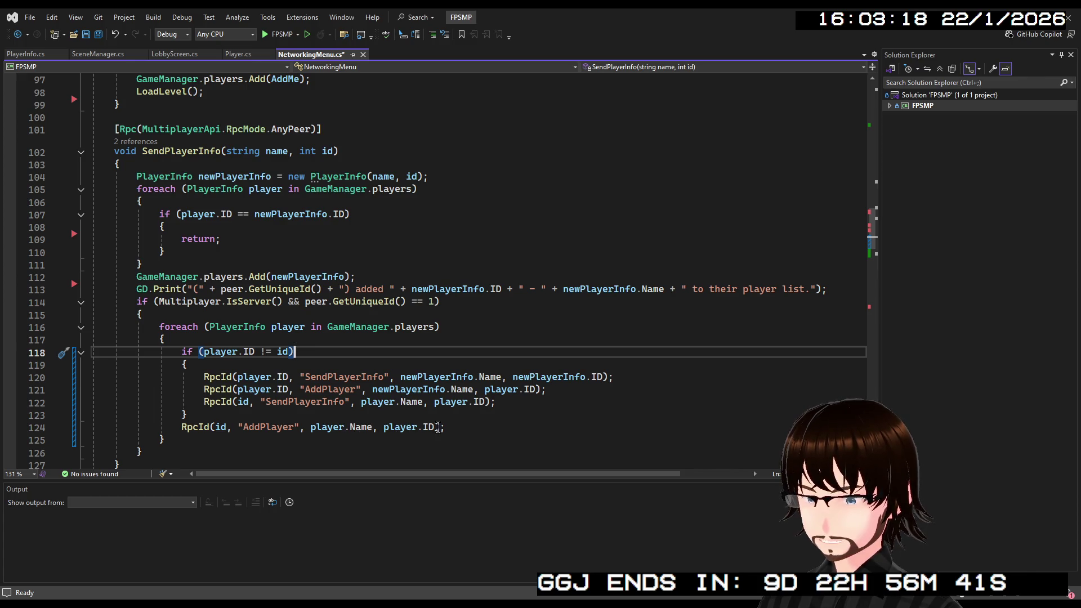
pyautogui.click(450, 428)
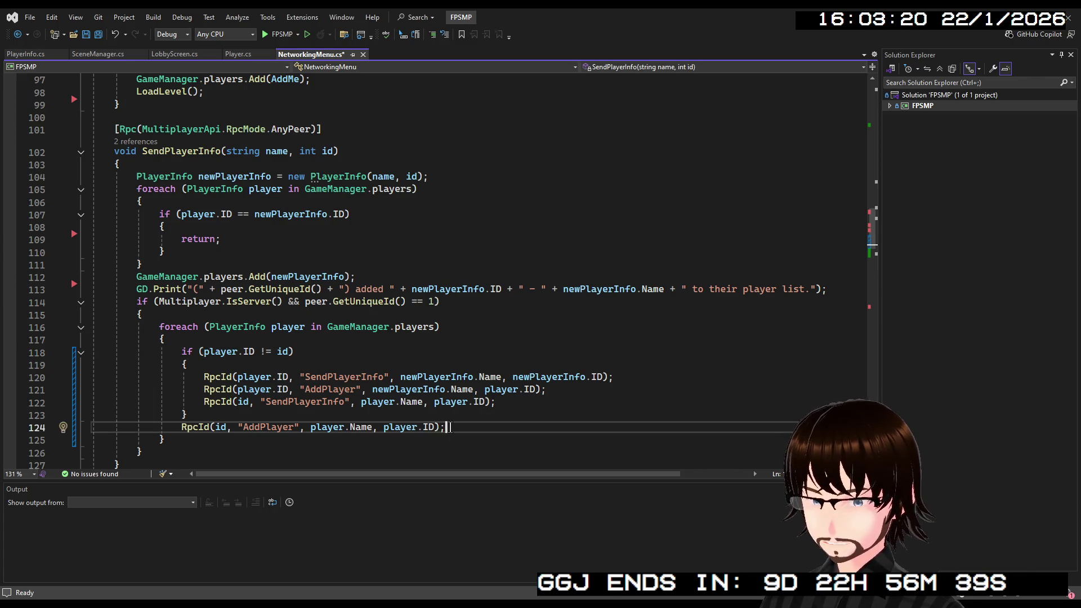
pyautogui.hotkey('ctrl', 's')
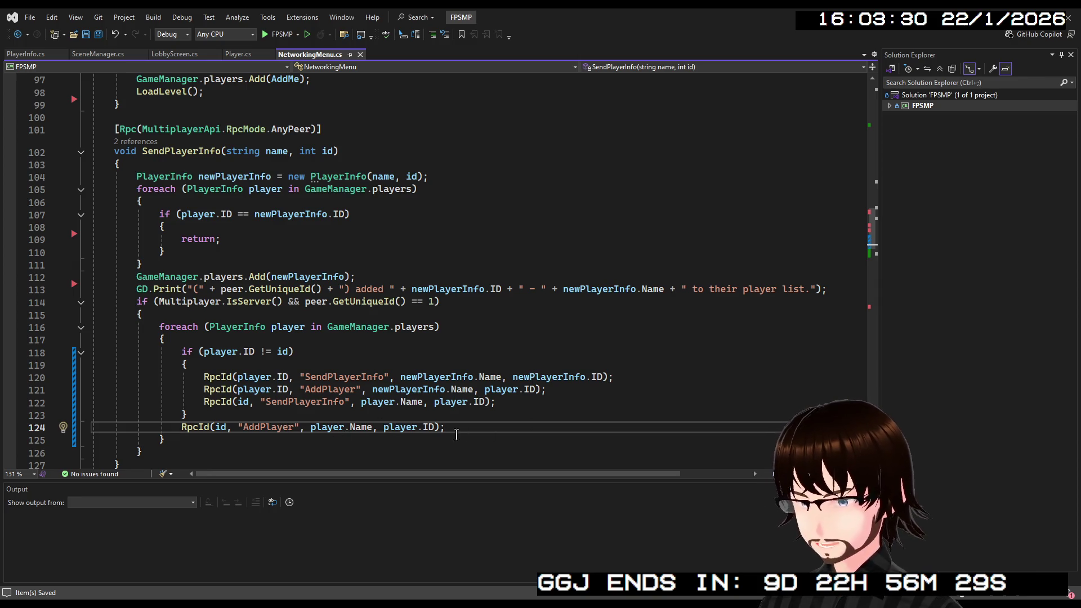
pyautogui.scroll(-2, 561, 427)
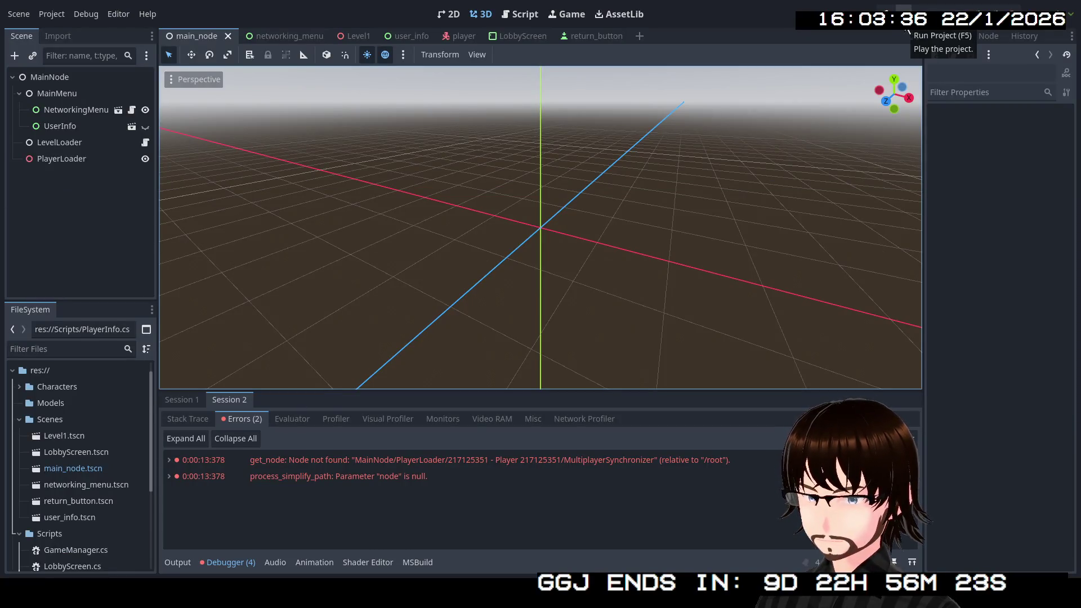
# Run the project, host a game, walk forward through the room, then stop the run
pyautogui.click(908, 32)
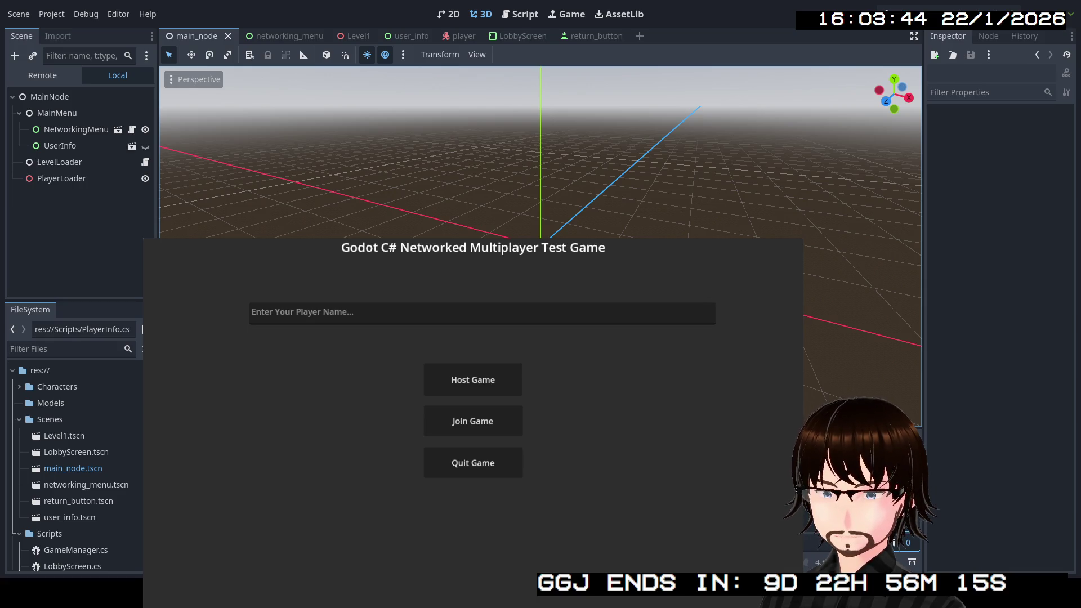
pyautogui.click(476, 380)
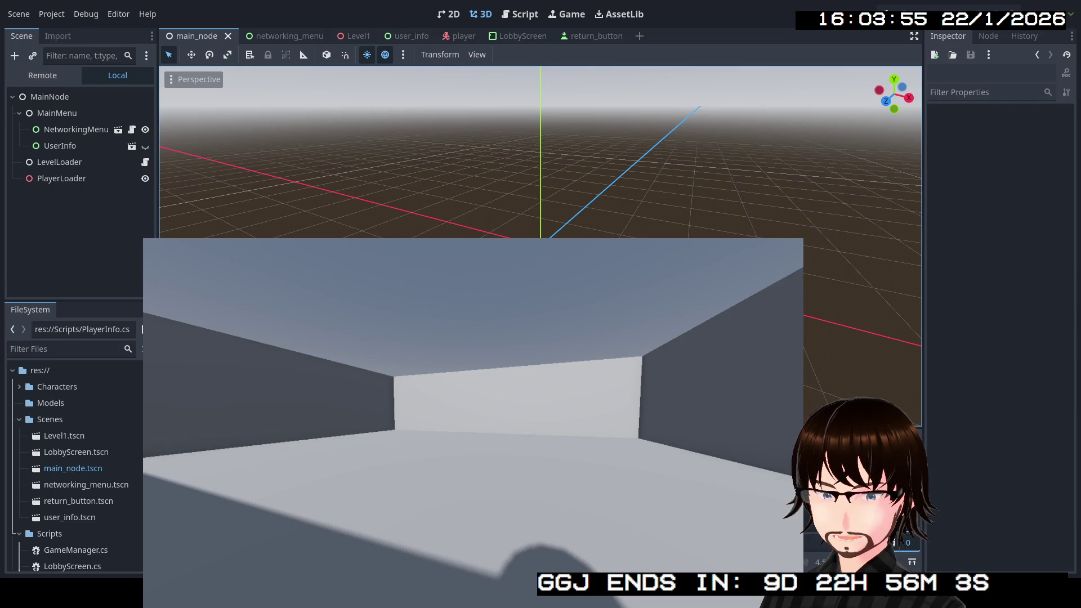
pyautogui.press('w')
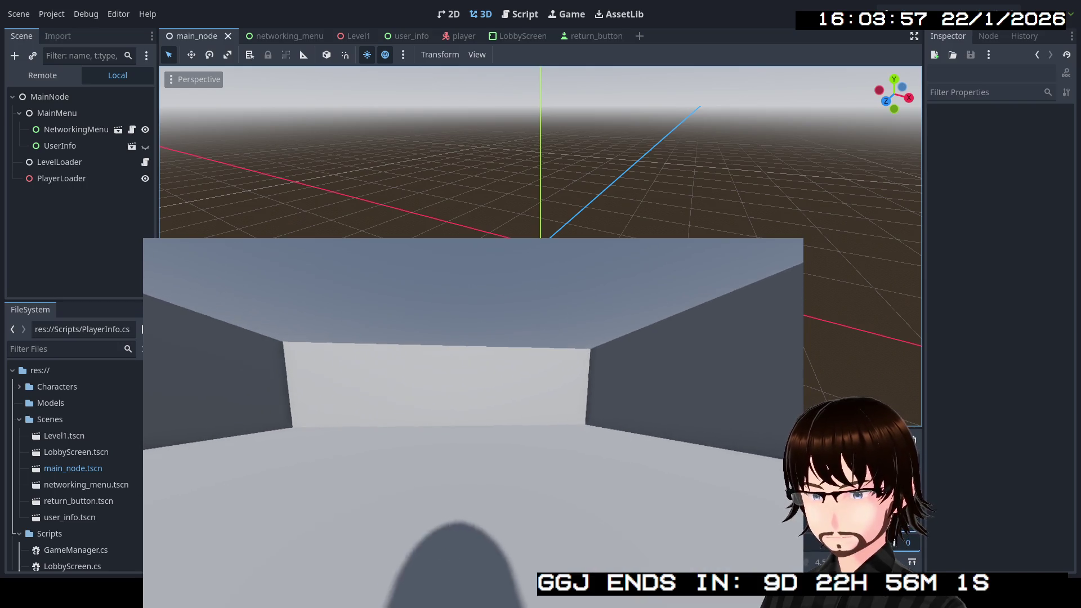
pyautogui.moveTo(473, 423)
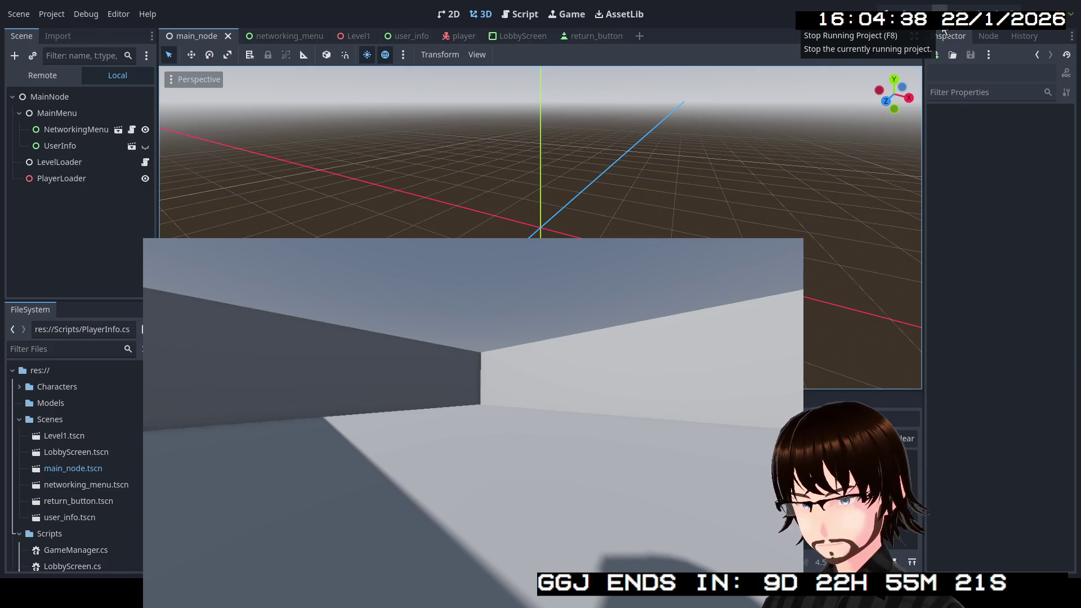
pyautogui.click(945, 31)
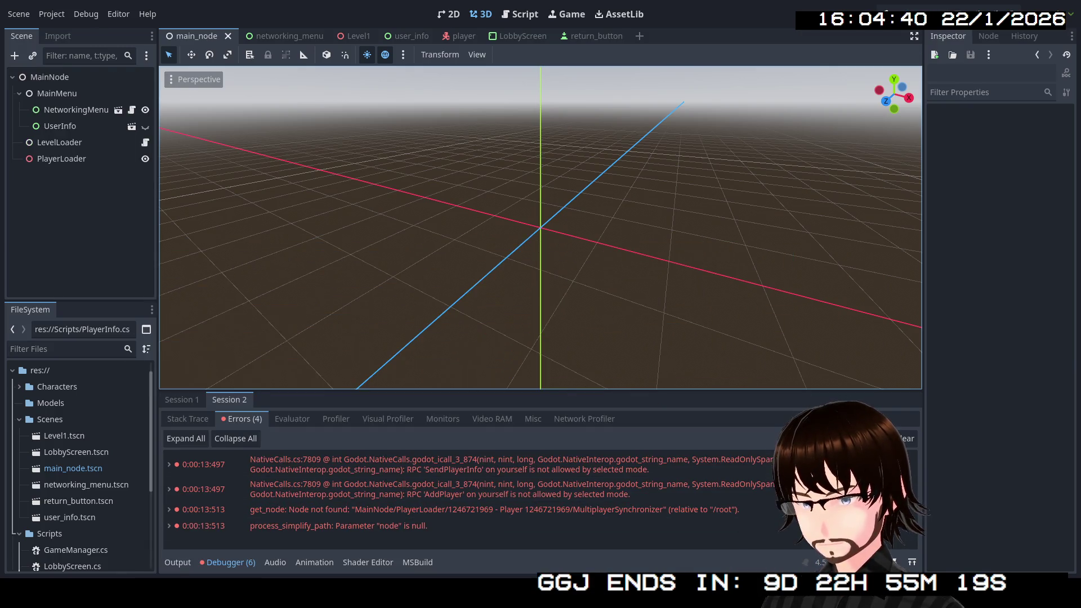
# Change line 118 to if (player.ID != id || player.ID == 1) and save
pyautogui.hotkey('alt', 'Tab')
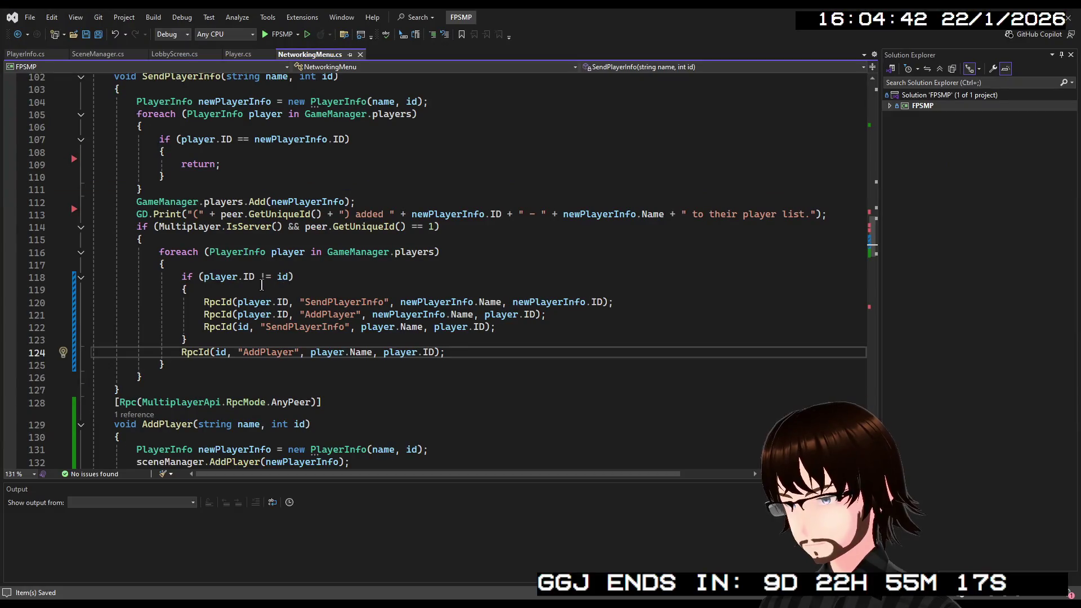
pyautogui.click(285, 277)
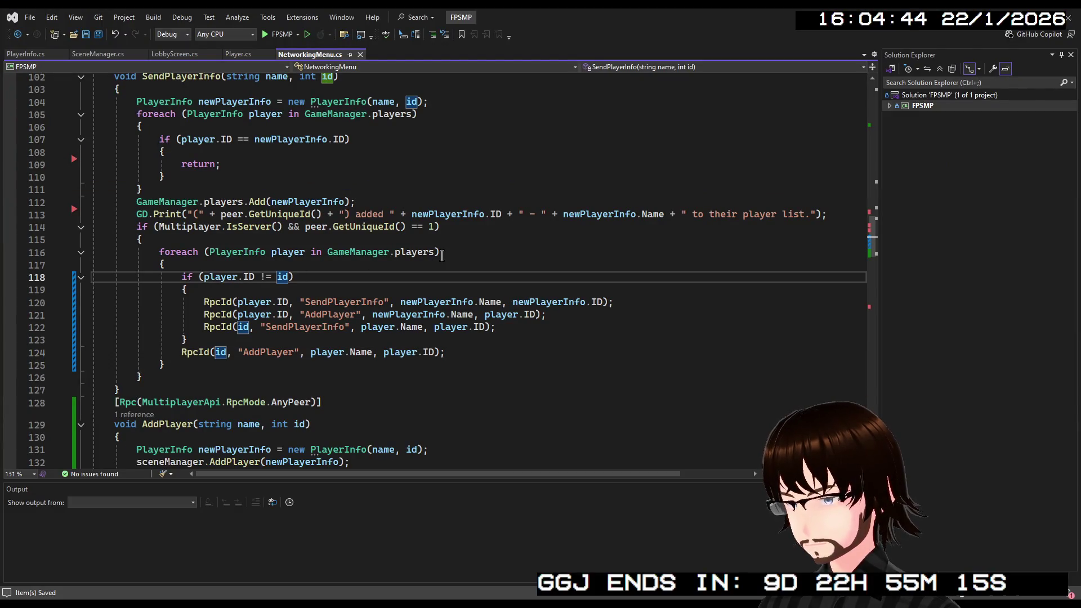
pyautogui.write('||')
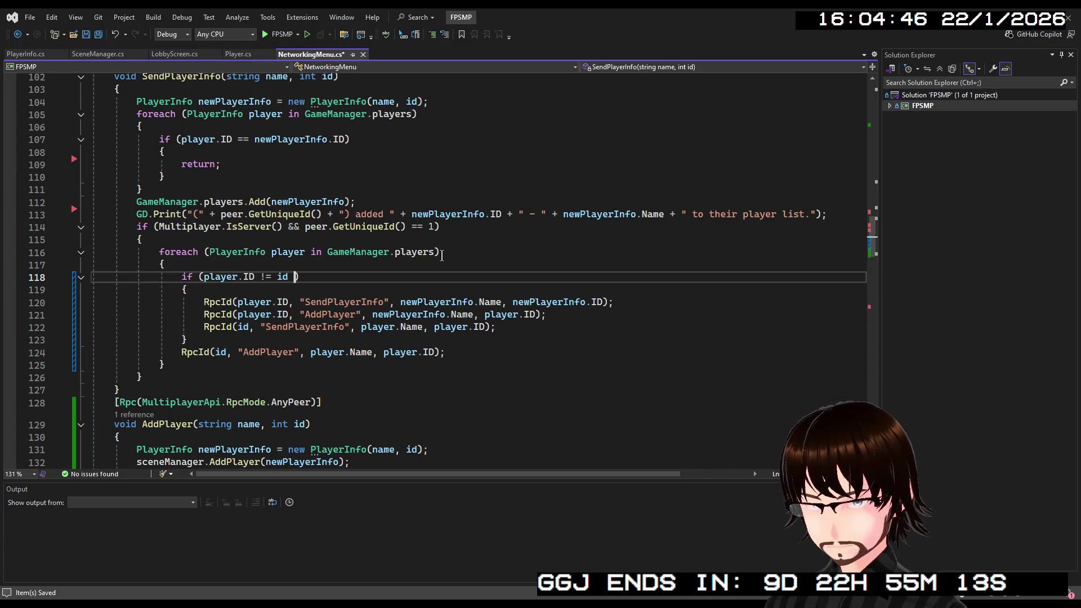
pyautogui.write(' player.')
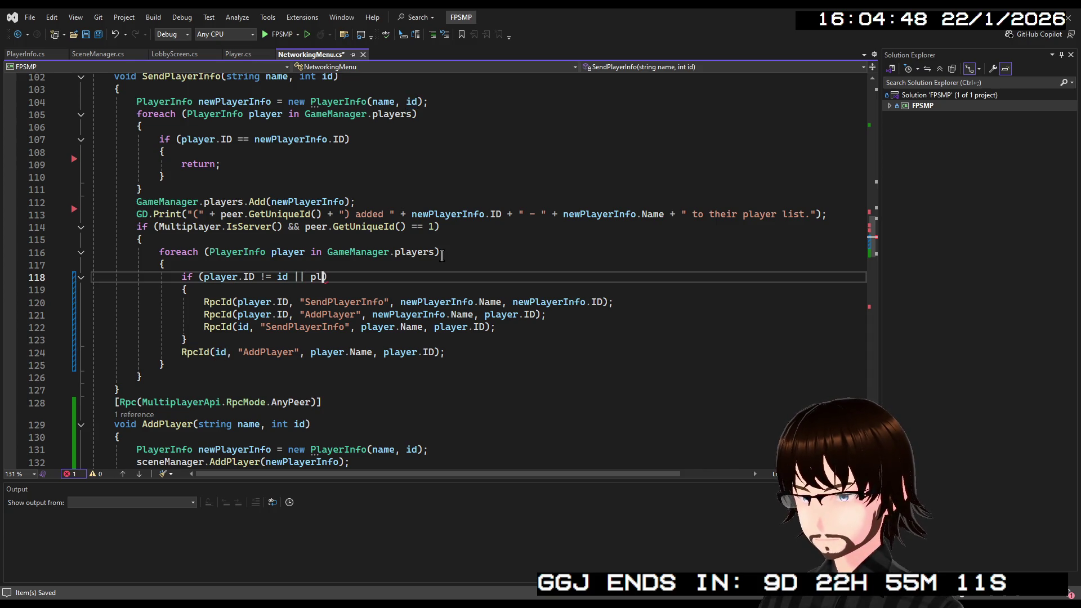
pyautogui.write('ID')
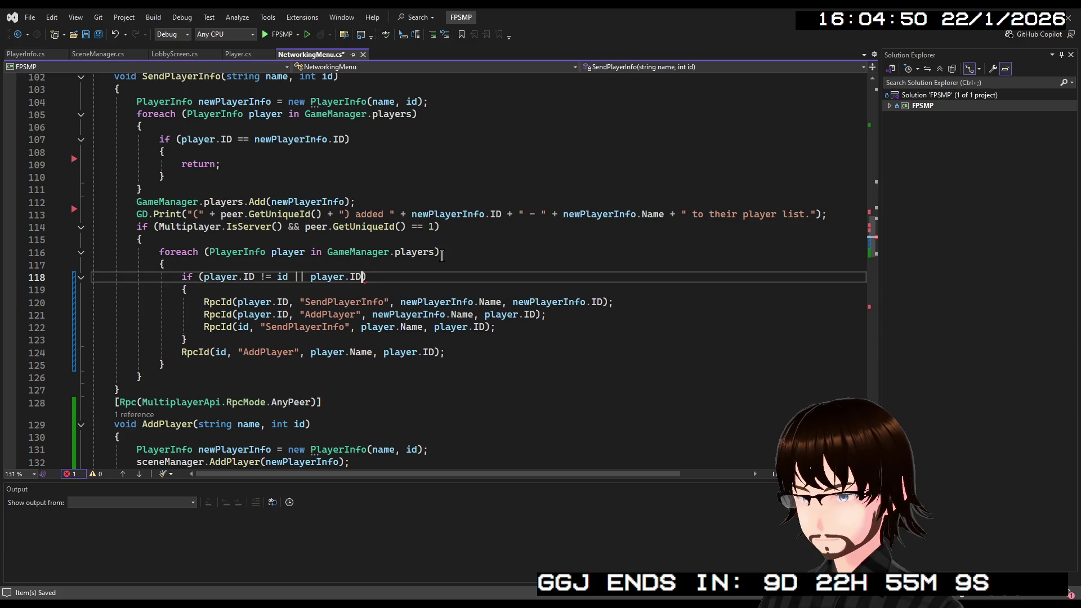
pyautogui.write(' == 1')
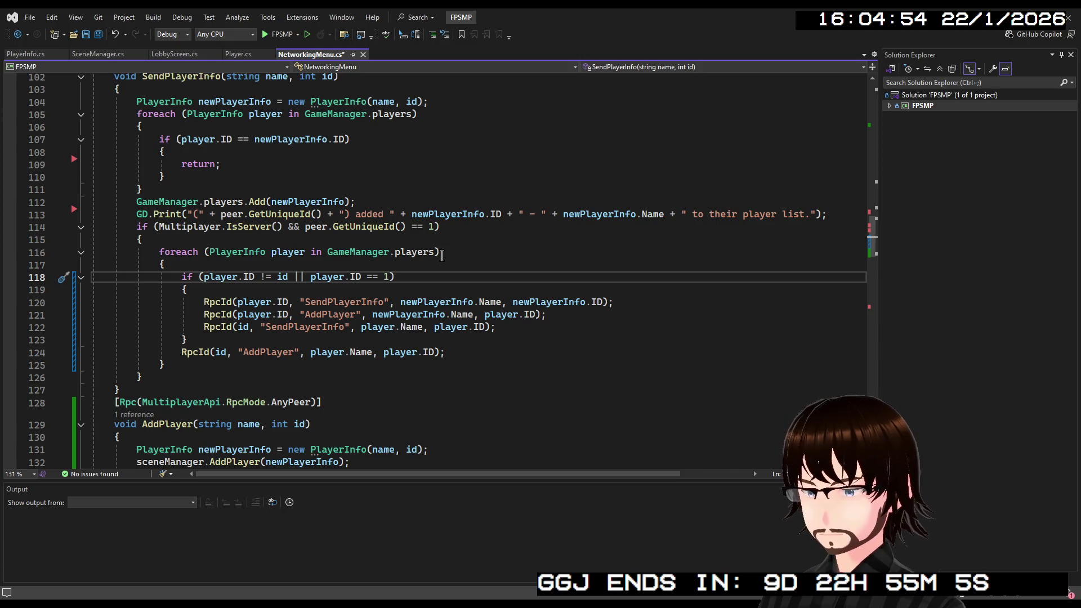
pyautogui.hotkey('ctrl', 's')
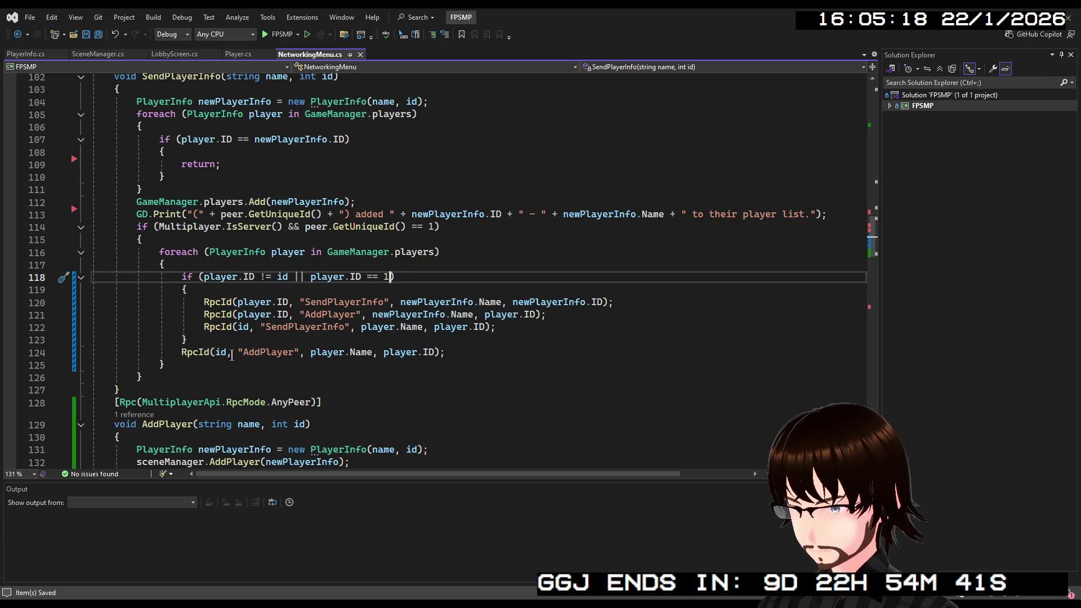
pyautogui.click(168, 241)
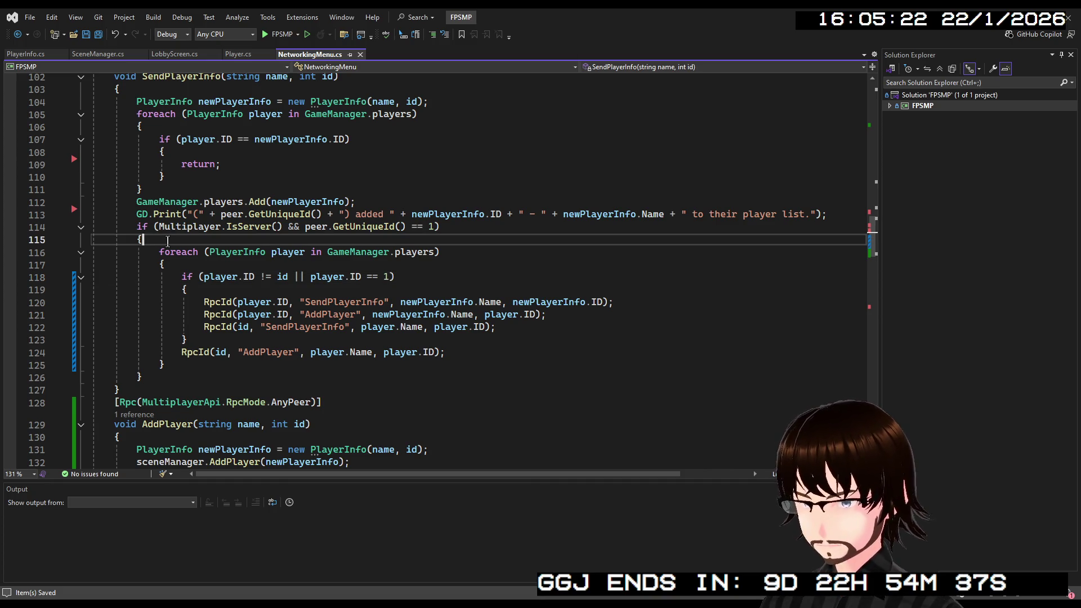
# Insert AddPlayer(newPlayerInfo.Name, newPlayerInfo.ID); at the top of the server block, before the loop
pyautogui.press('Return')
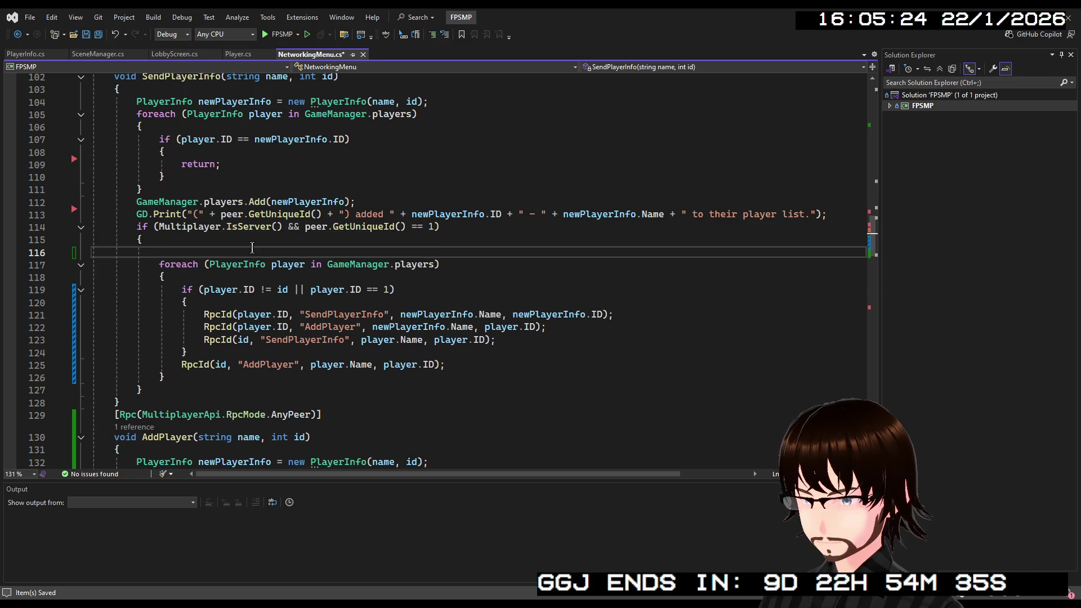
pyautogui.write('Ad')
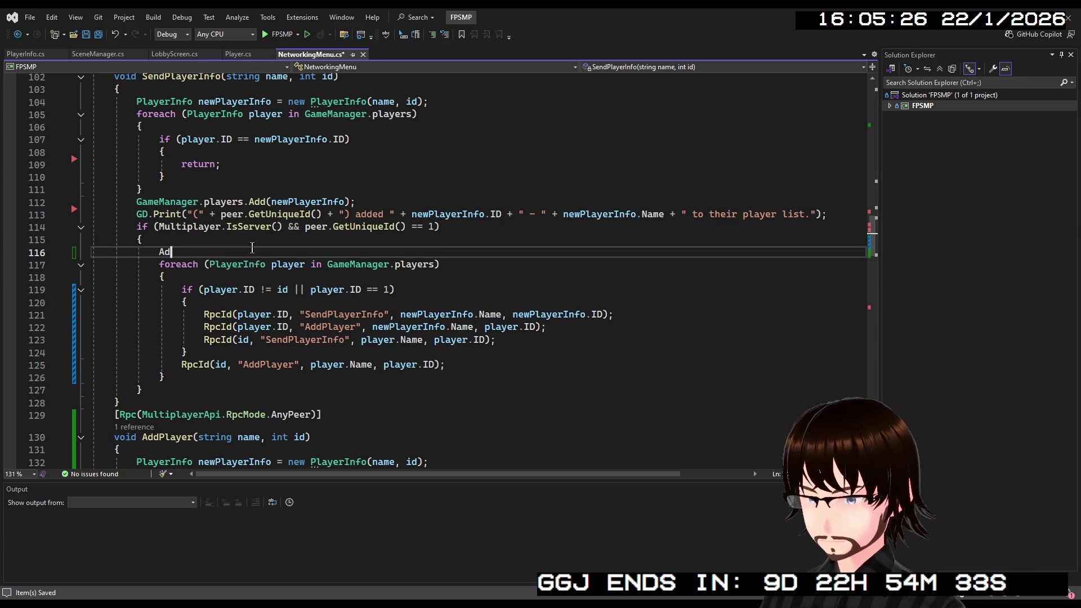
pyautogui.write('dPlayer')
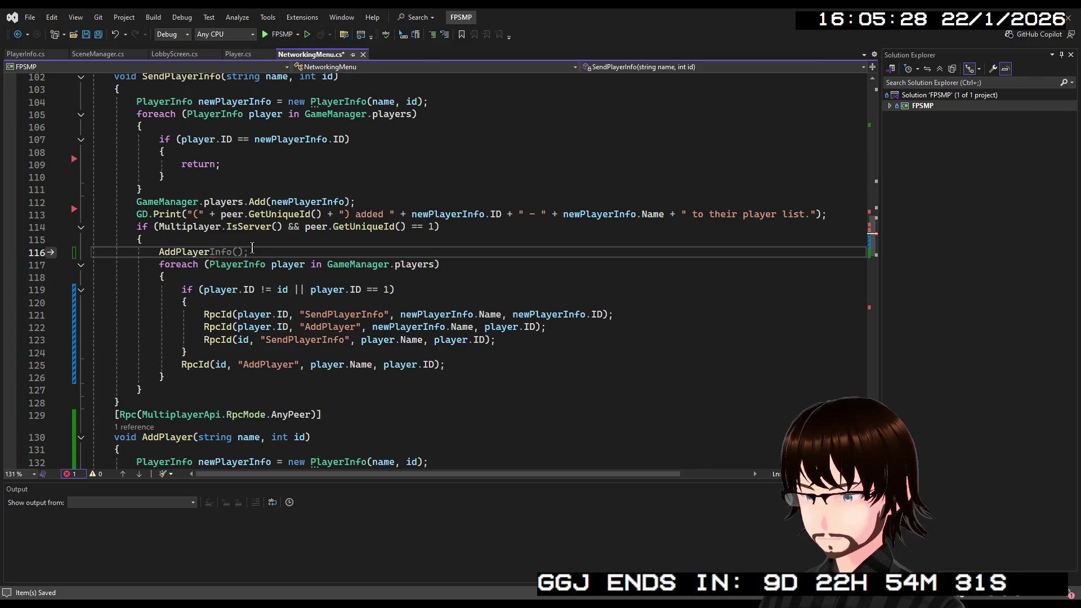
pyautogui.write('(new')
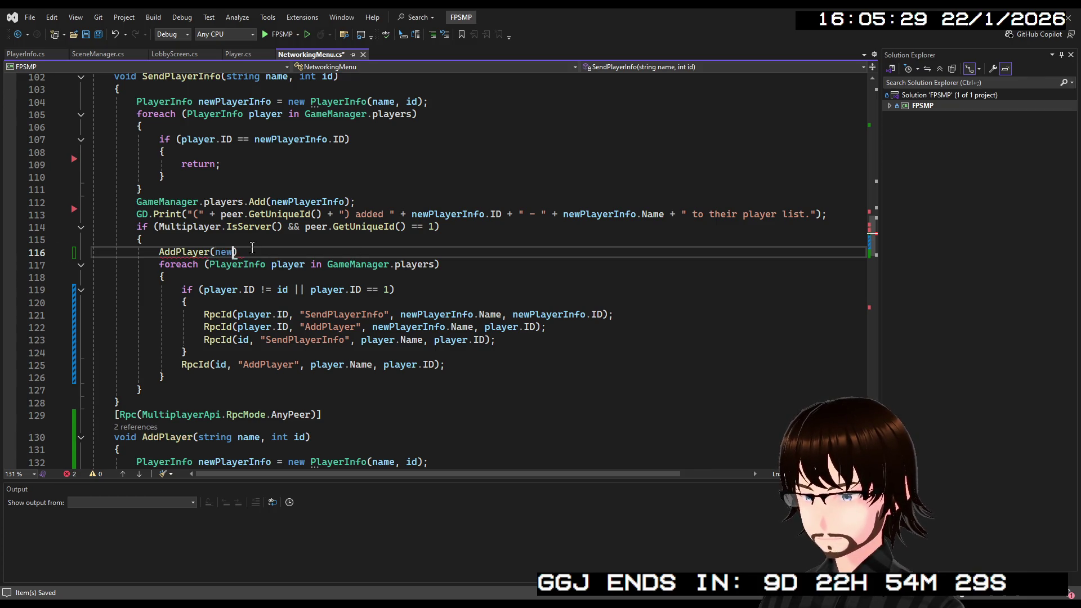
pyautogui.write('PlayerInfo.')
pyautogui.press('Tab')
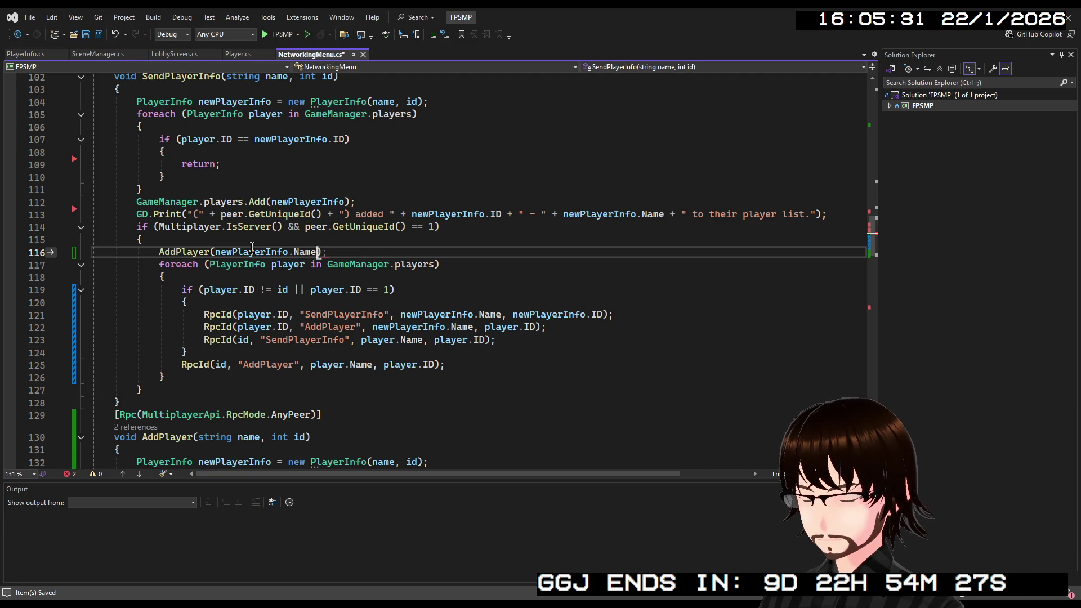
pyautogui.write(', ')
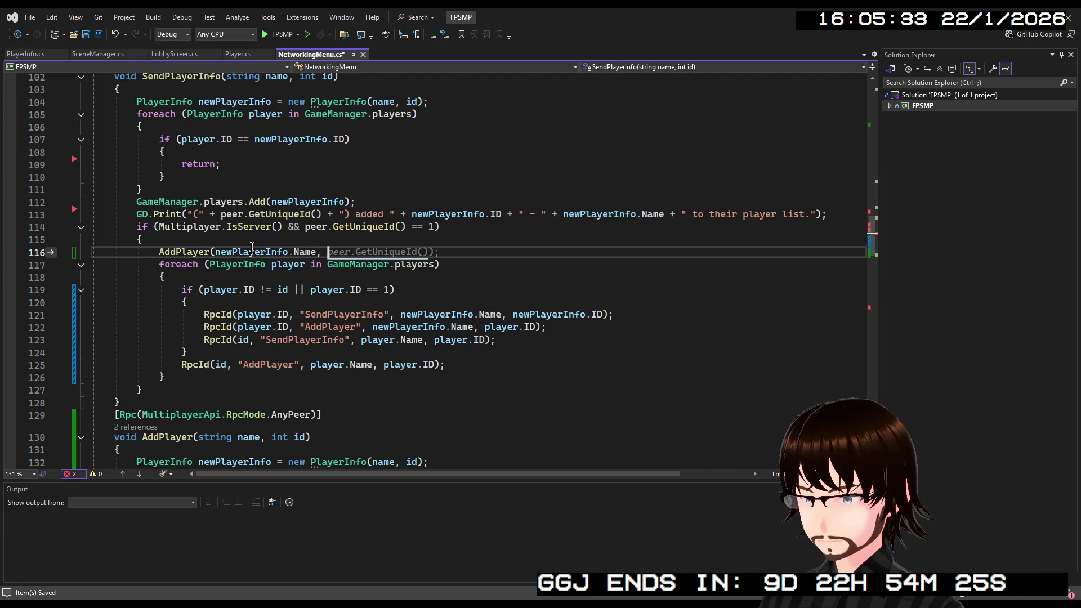
pyautogui.write(' newPlayerInfo')
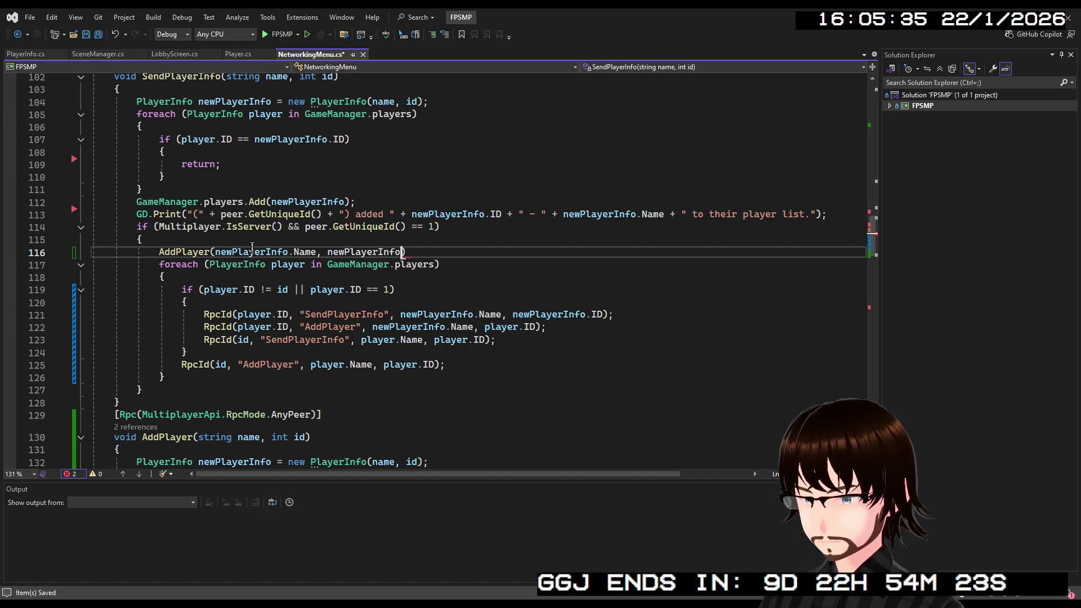
pyautogui.write('.ID')
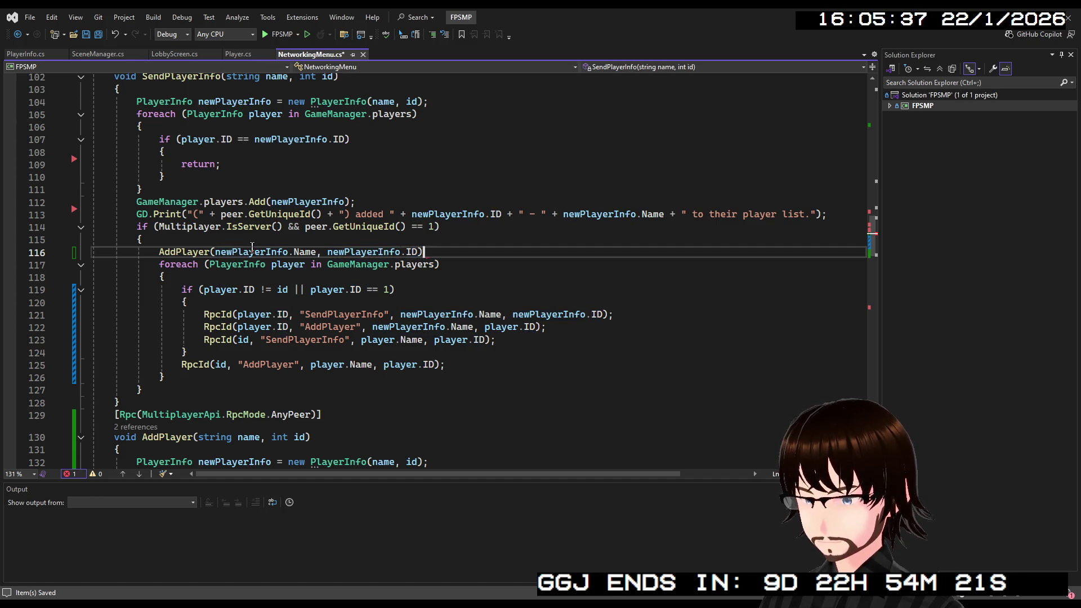
pyautogui.write(';')
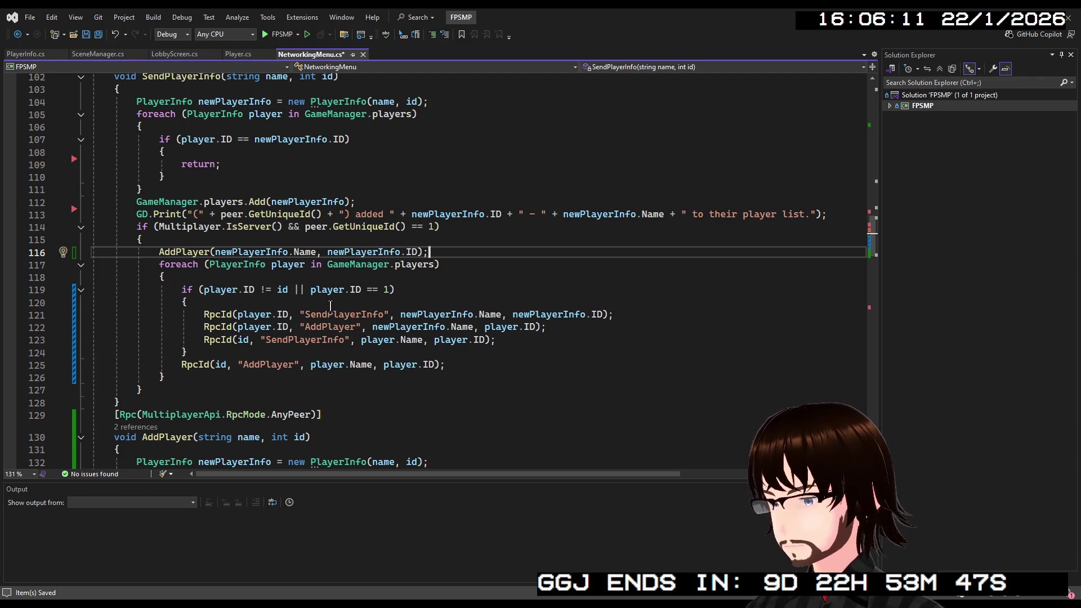
# Drop the || player.ID == 1 clause and add a nested if (player.ID != 1) inside the loop
pyautogui.moveTo(390, 289); pyautogui.dragTo(288, 289)
pyautogui.press('BackSpace')
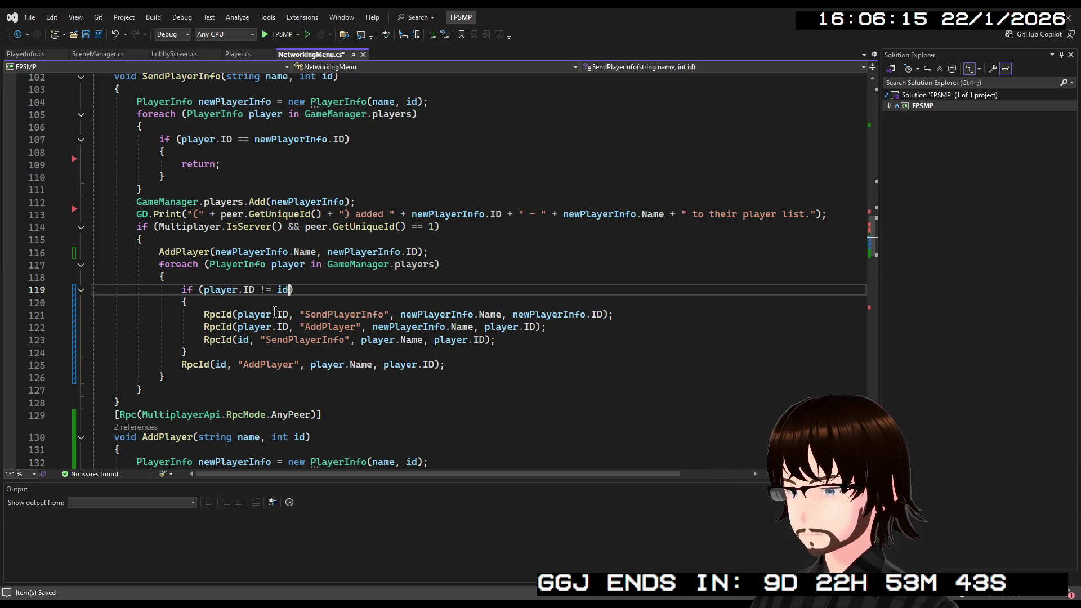
pyautogui.click(285, 302)
pyautogui.press('Return')
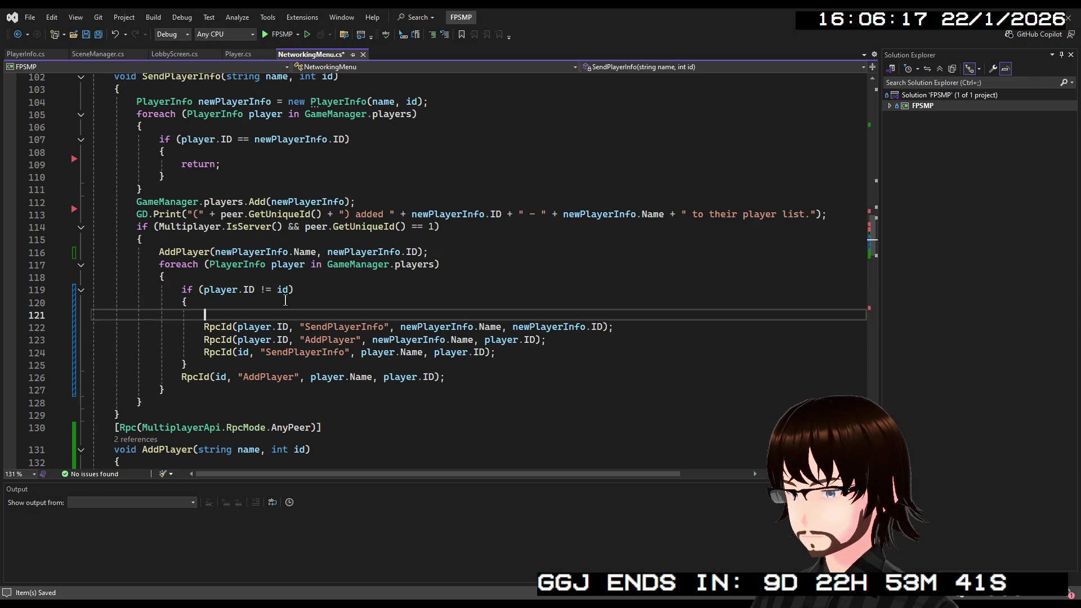
pyautogui.write('if')
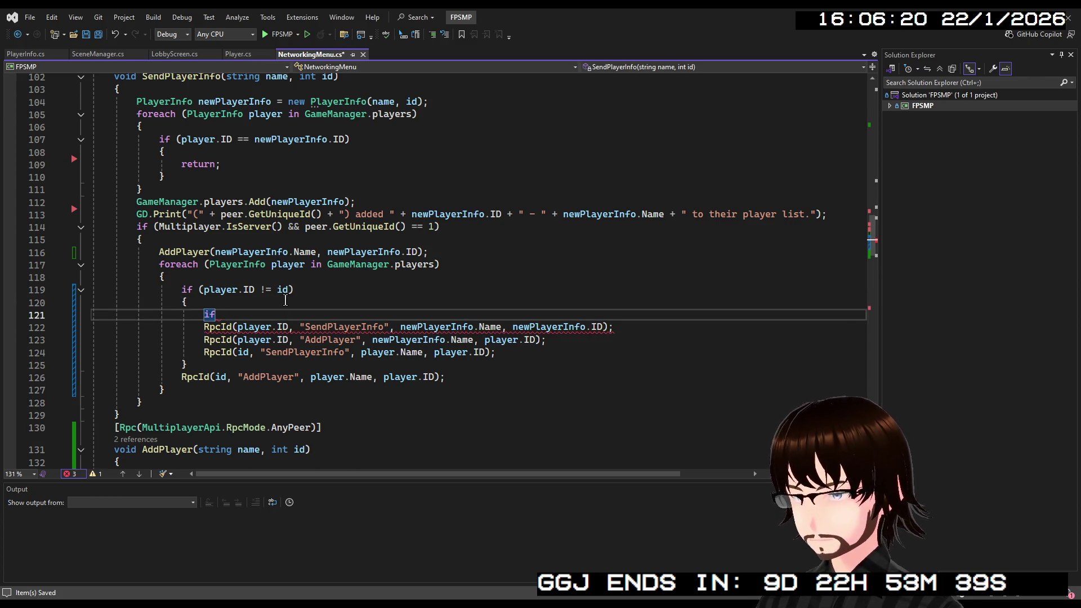
pyautogui.press('Tab')
pyautogui.press('Tab')
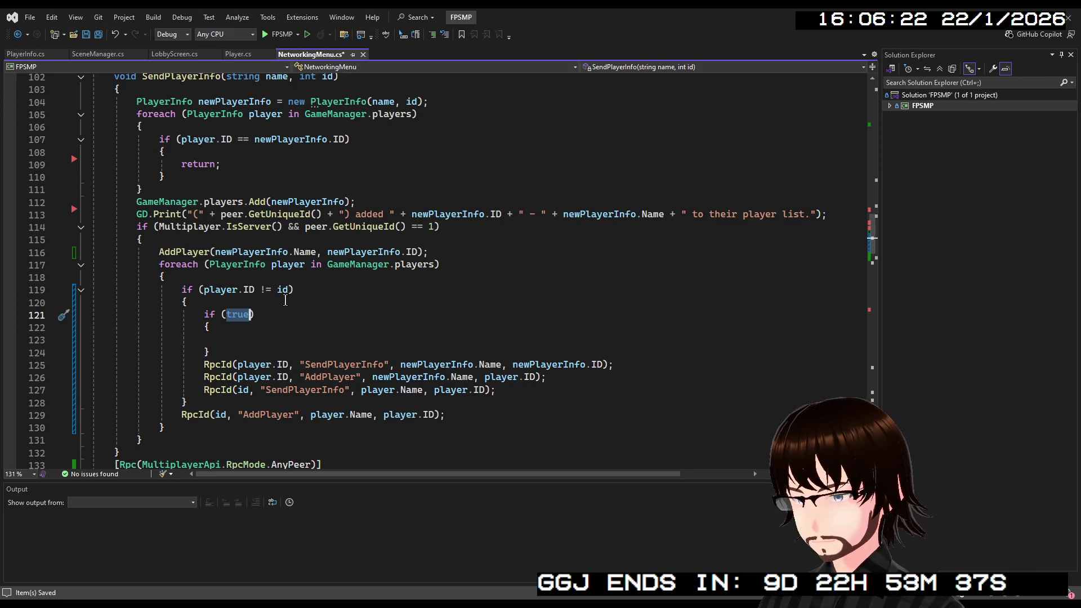
pyautogui.write('player')
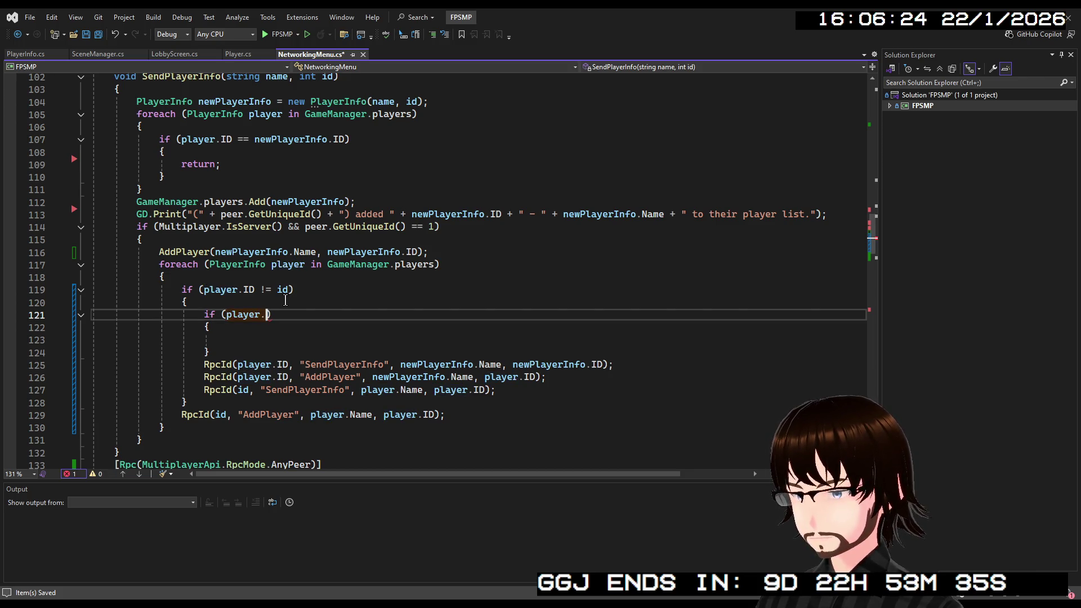
pyautogui.write('.ID ==')
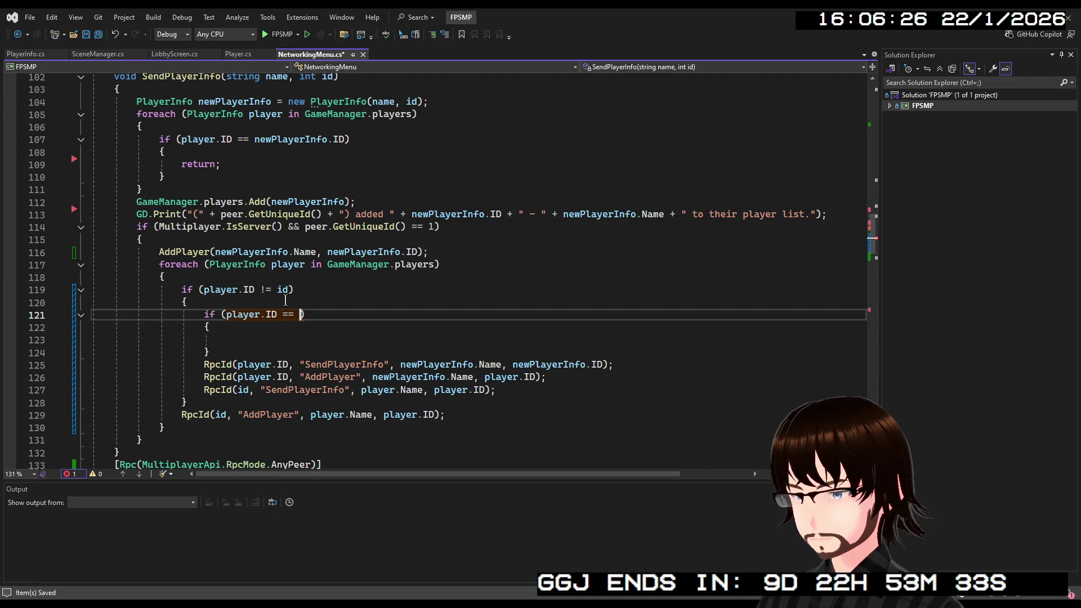
pyautogui.press('BackSpace')
pyautogui.press('BackSpace')
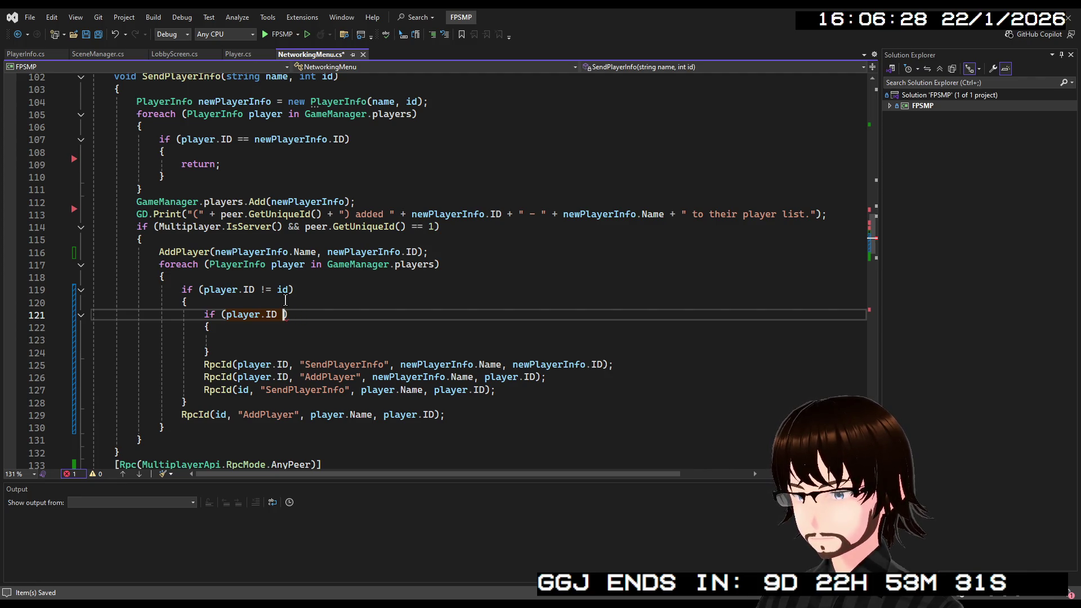
pyautogui.write('!')
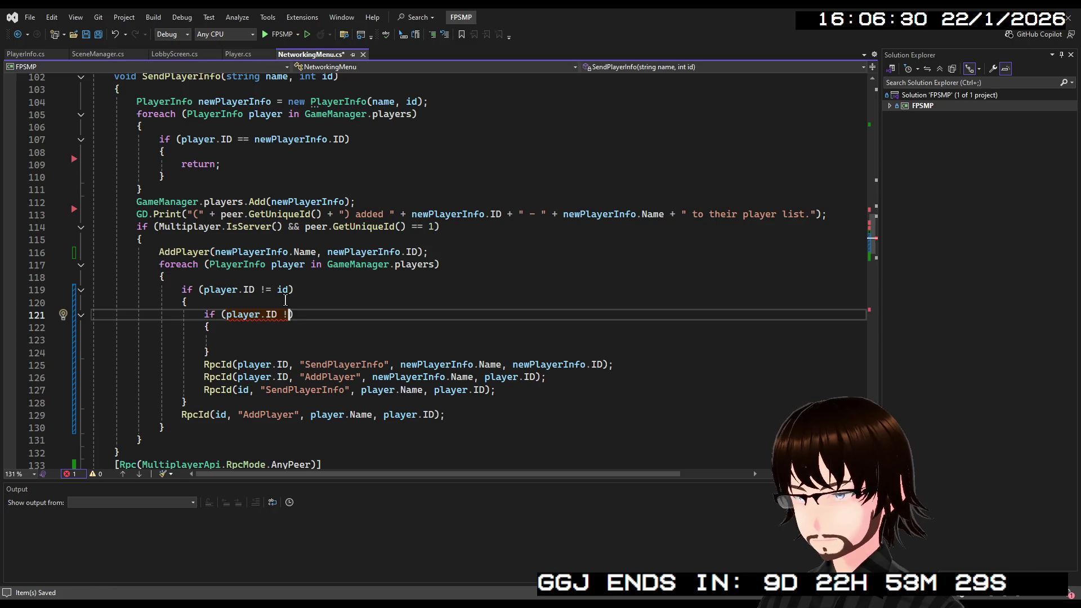
pyautogui.write('= 1')
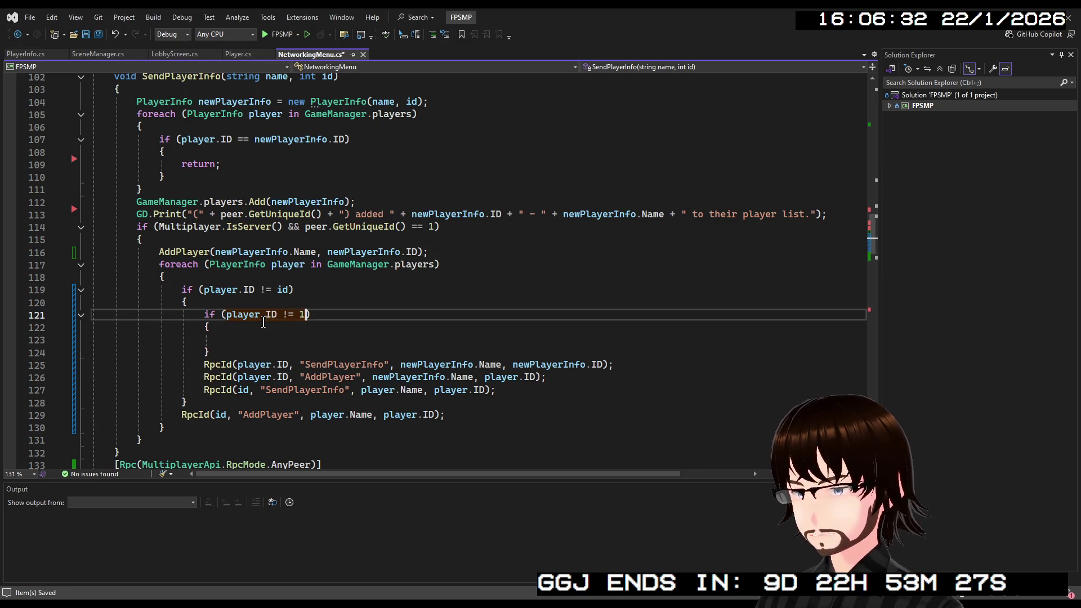
# Move the new block's closing brace so it wraps both RpcId(player.ID, …) calls, fixing indentation
pyautogui.click(328, 352)
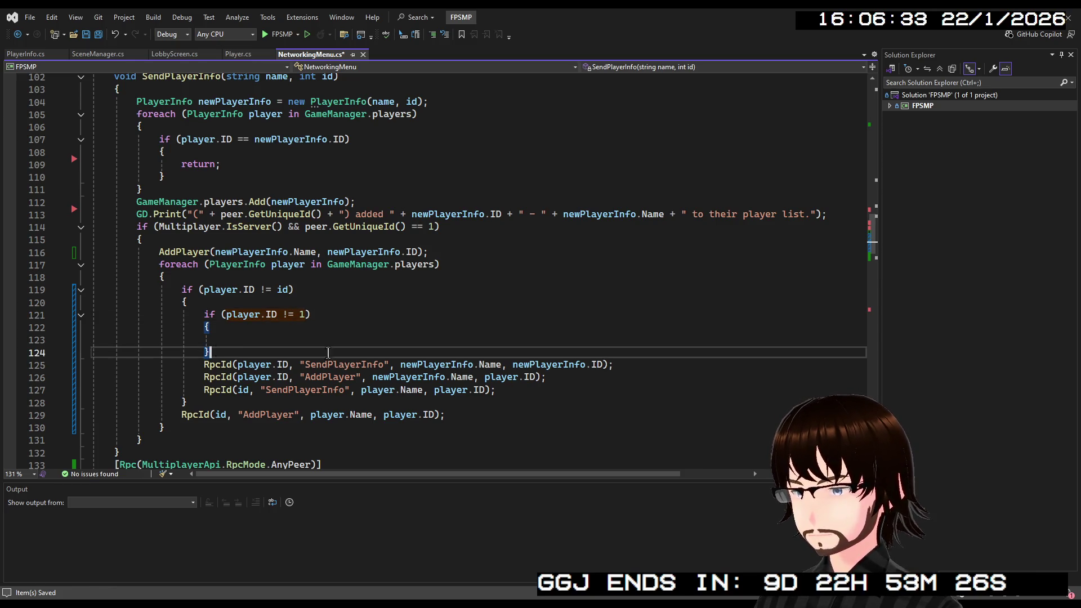
pyautogui.press('BackSpace')
pyautogui.click(556, 379)
pyautogui.press('Return')
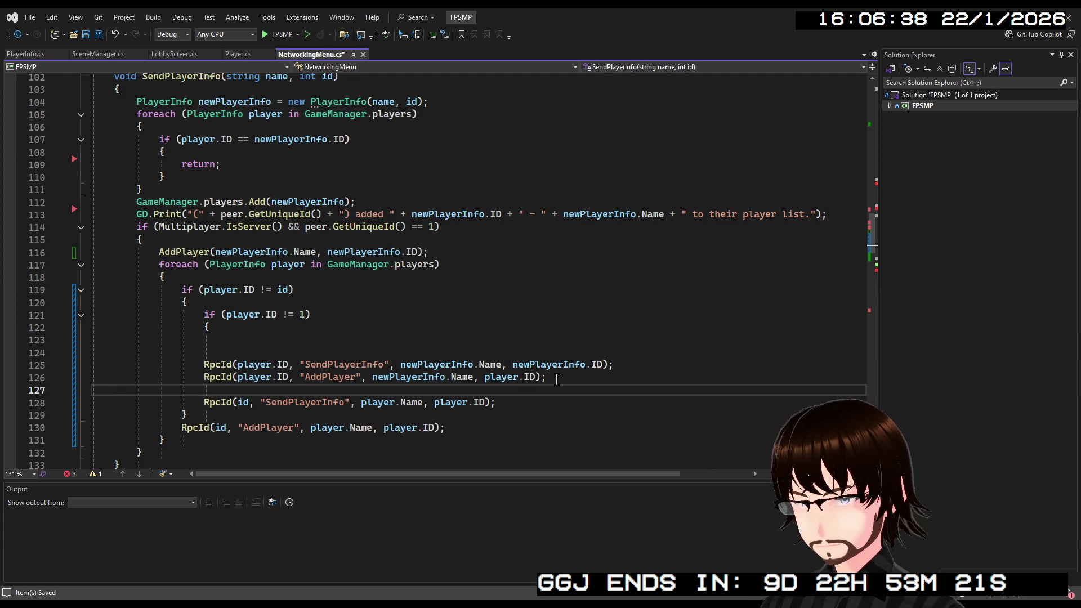
pyautogui.write('}')
pyautogui.click(239, 328)
pyautogui.press('Delete')
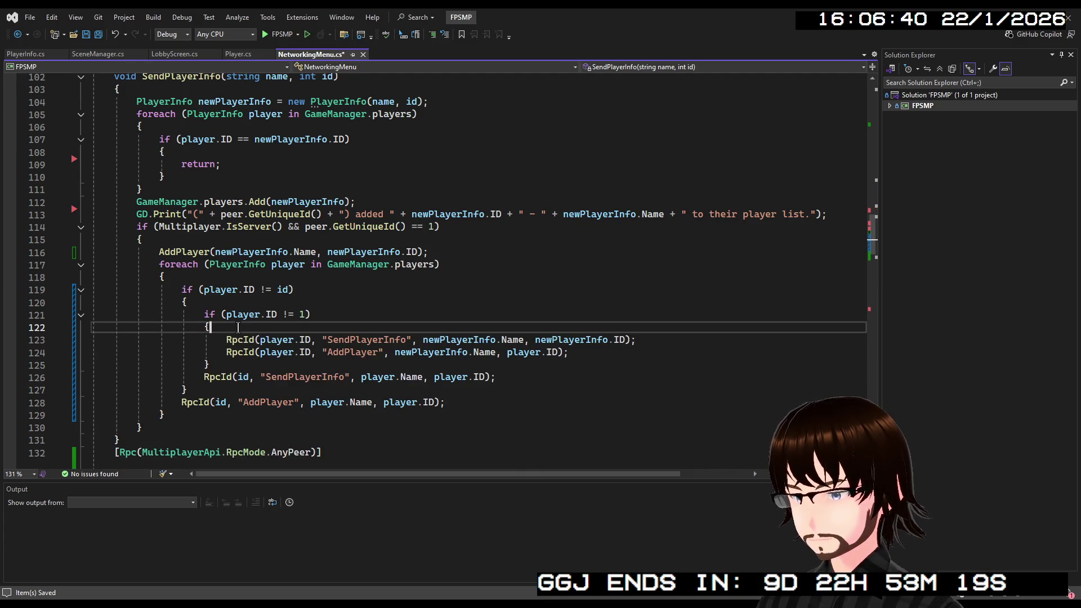
pyautogui.press('Delete')
pyautogui.click(445, 314)
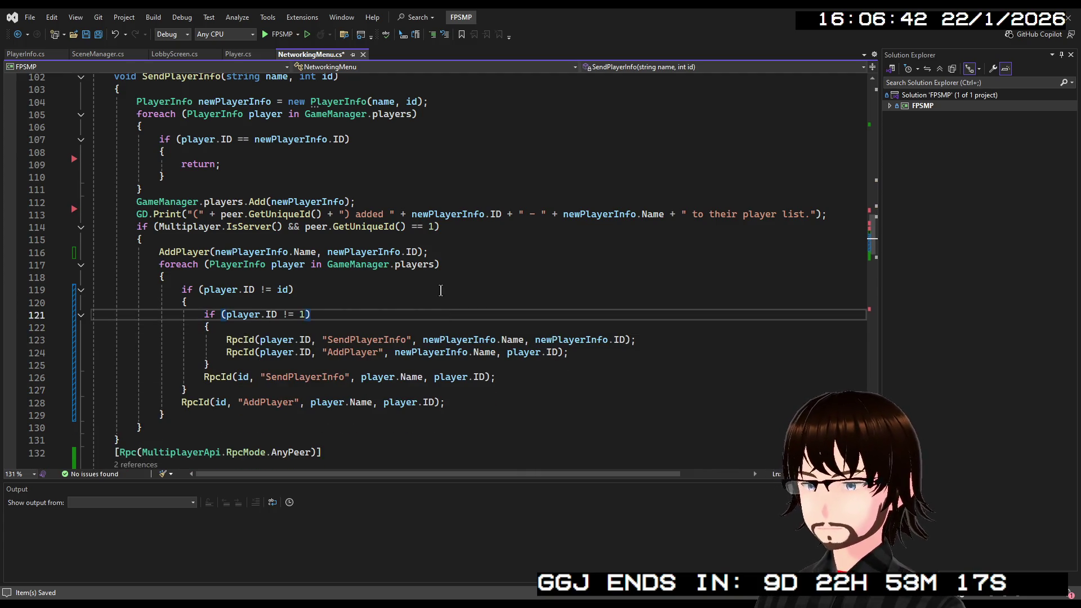
# Save NetworkingMenu.cs, run the game with F5, and host a new game
pyautogui.hotkey('ctrl', 's')
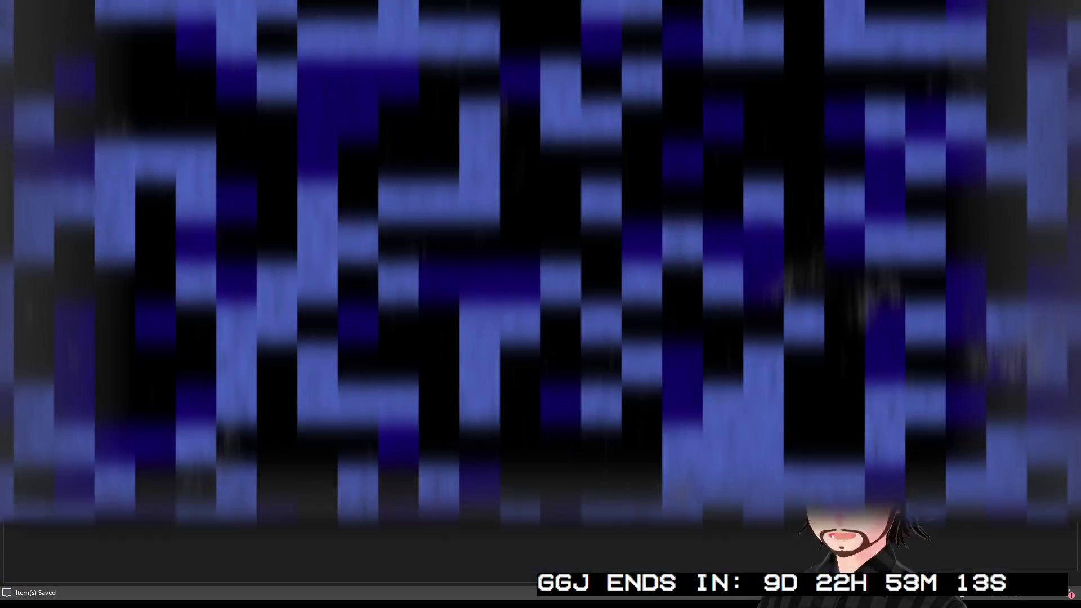
pyautogui.press('F5')
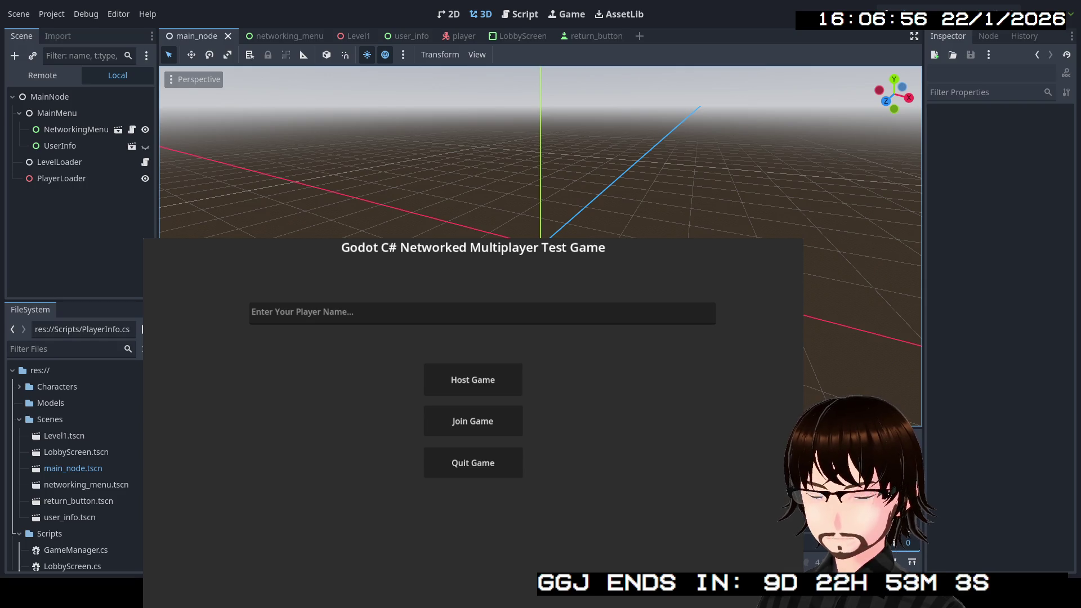
pyautogui.click(486, 382)
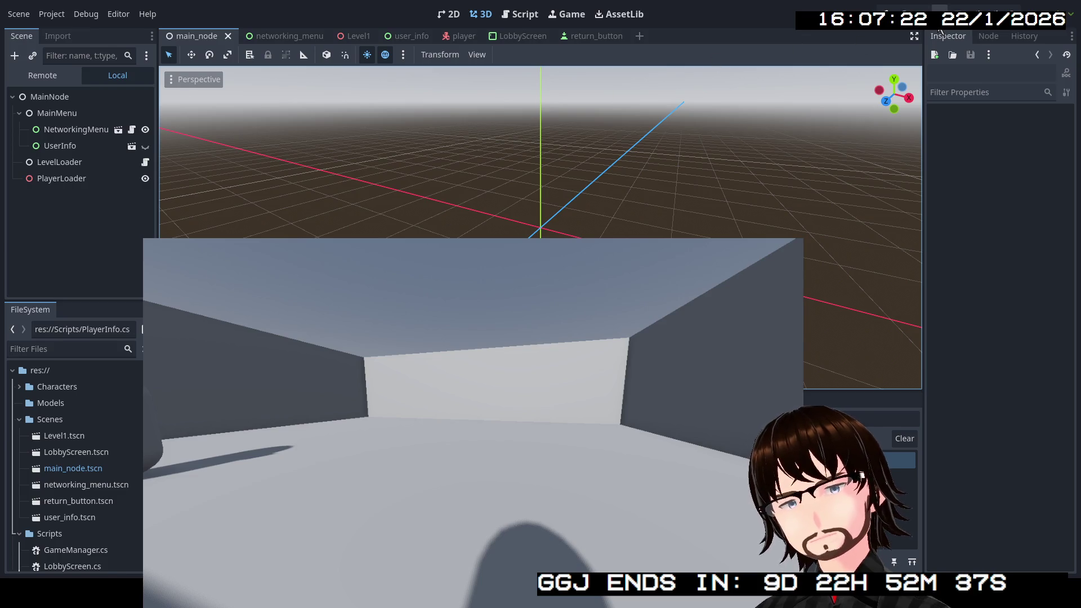
# Stop the game, set Customize Run Instances to 4, and run the project again
pyautogui.press('F8')
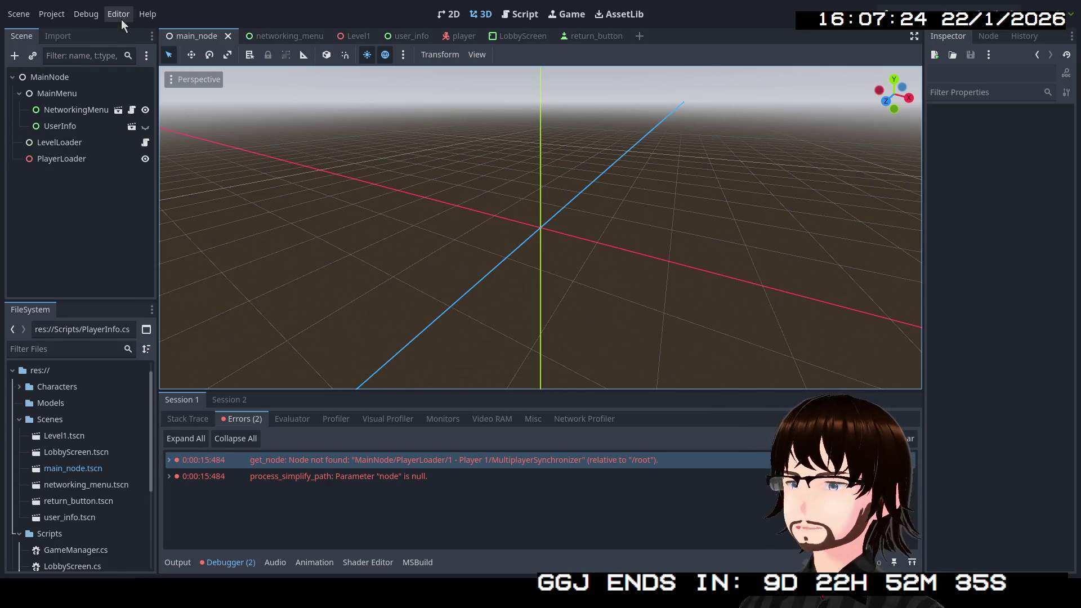
pyautogui.click(87, 14)
pyautogui.click(128, 217)
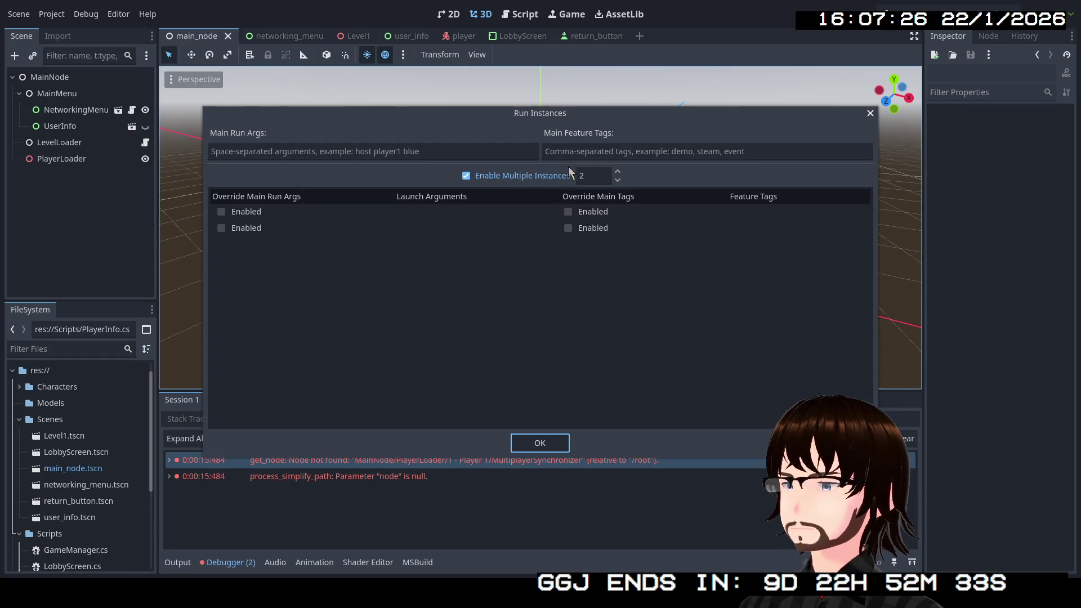
pyautogui.click(618, 175)
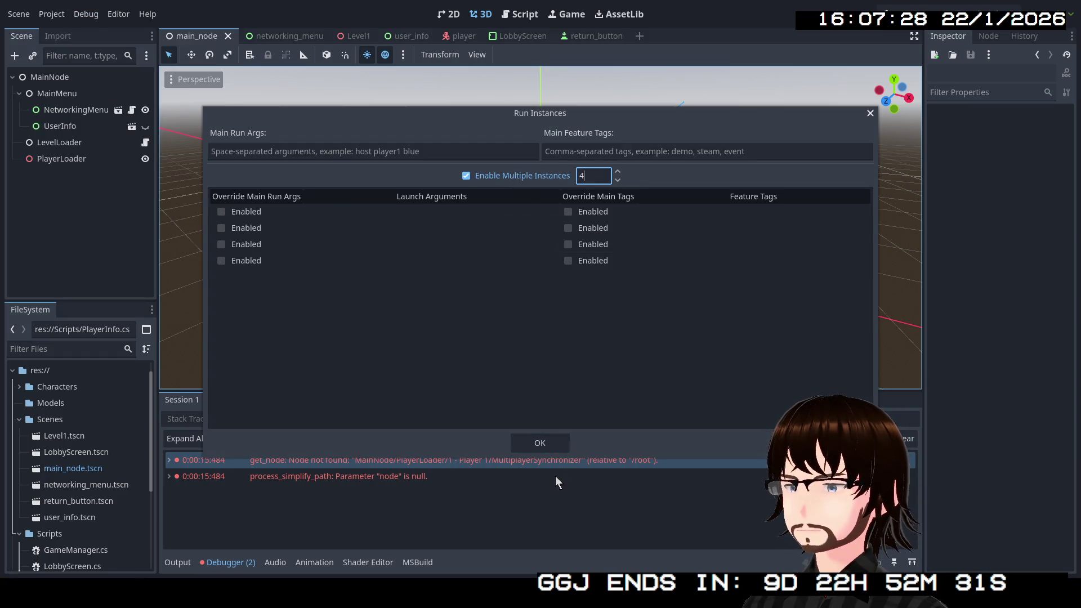
pyautogui.click(546, 445)
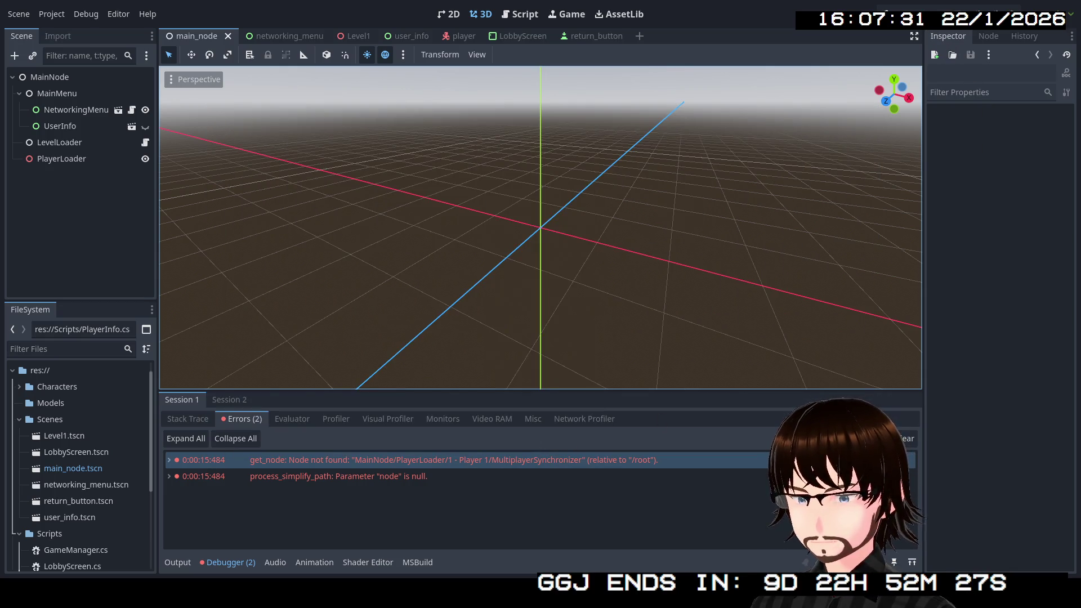
pyautogui.click(894, 17)
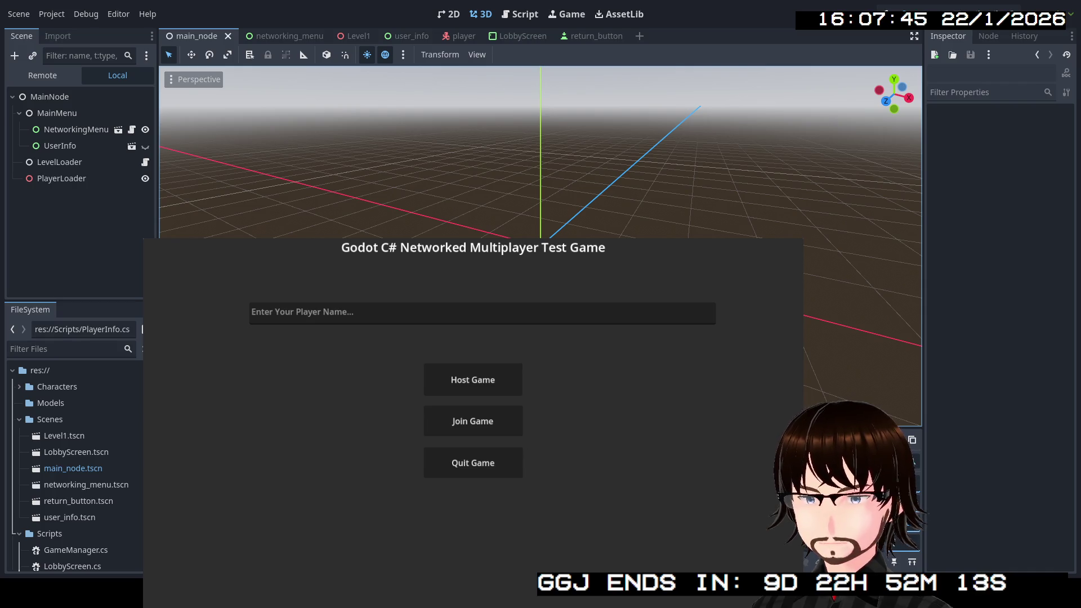
# Host a game so the instances connect and show named capsules, then stop all instances with F8
pyautogui.click(466, 380)
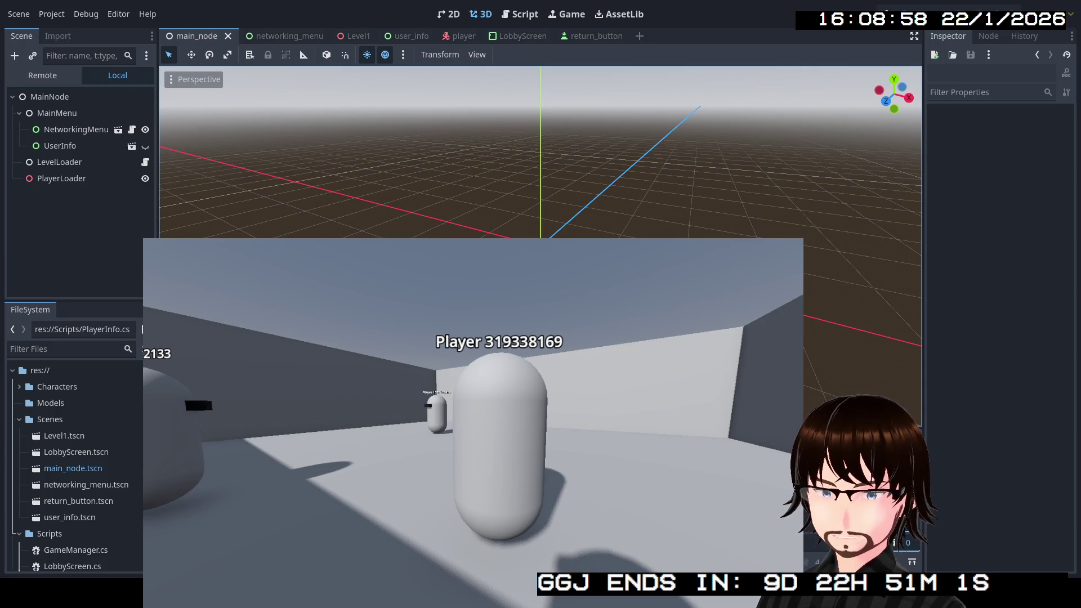
pyautogui.press('F8')
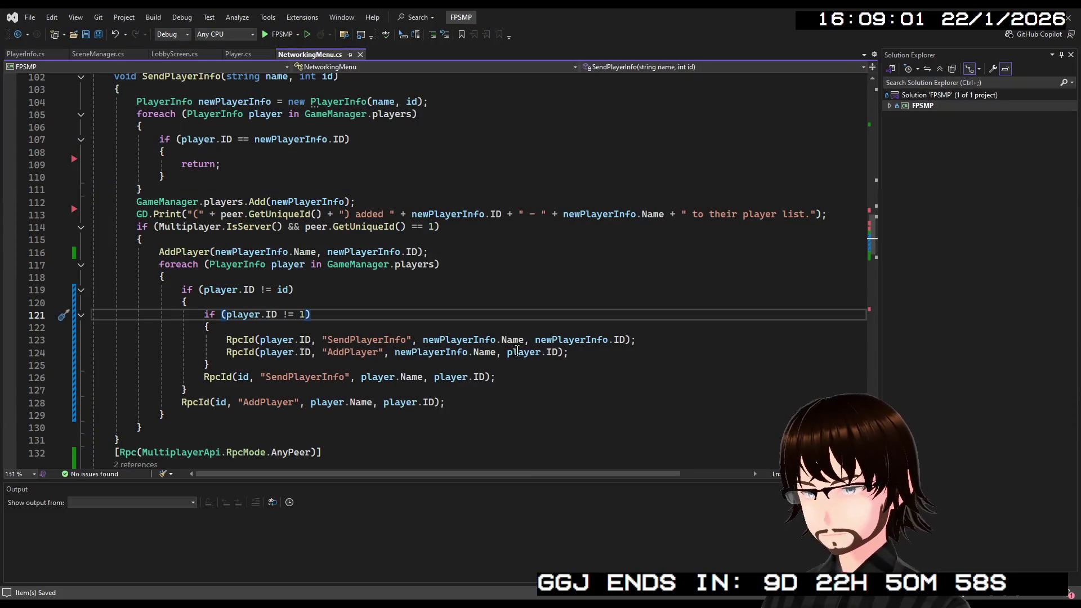
# Undo the nested ID check, keeping 'if (player.ID != id || player.ID == 1)', and retype AddPlayer on line 116
pyautogui.click(517, 351)
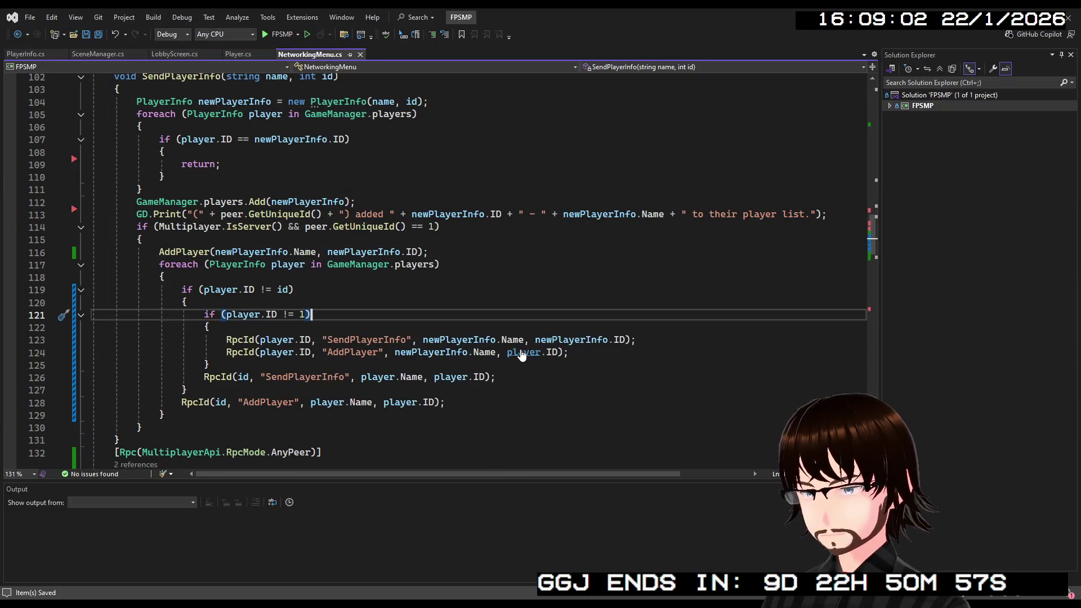
pyautogui.press('Return')
pyautogui.hotkey('alt', 'Up')
pyautogui.hotkey('alt', 'Up')
pyautogui.press('BackSpace')
pyautogui.press('BackSpace')
pyautogui.press('BackSpace')
pyautogui.write('==')
pyautogui.hotkey('ctrl', 'z')
pyautogui.hotkey('ctrl', 'z')
pyautogui.hotkey('ctrl', 'z')
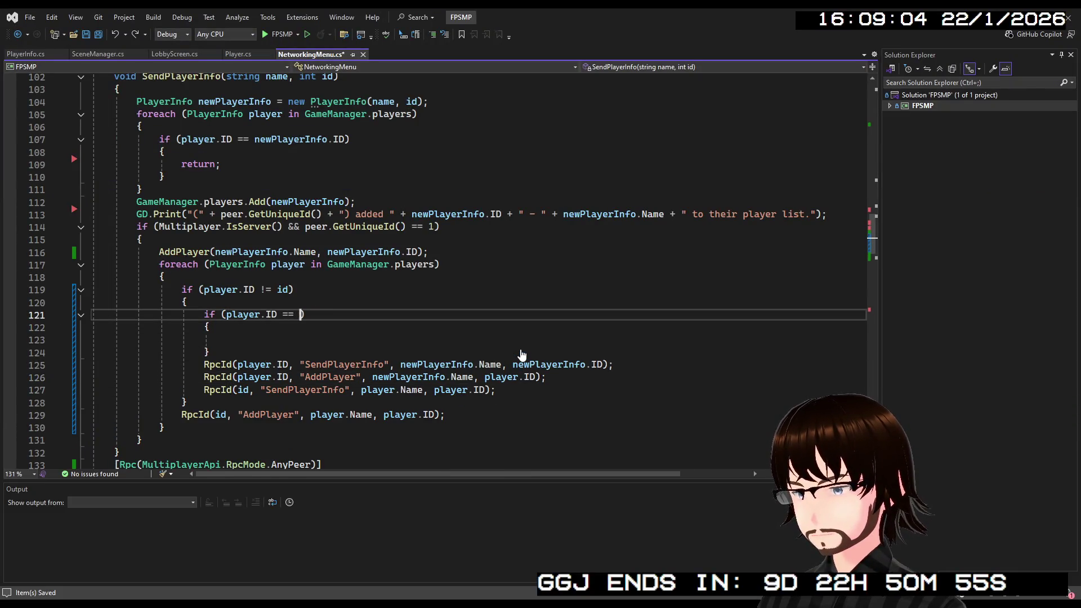
pyautogui.hotkey('ctrl', 'BackSpace')
pyautogui.hotkey('ctrl', 'BackSpace')
pyautogui.hotkey('ctrl', 'BackSpace')
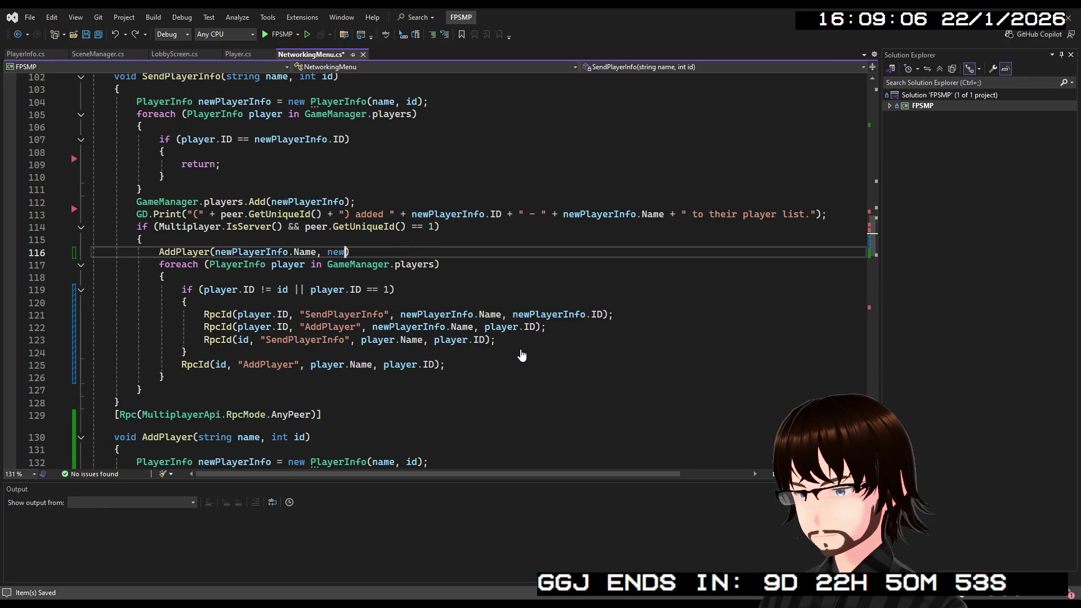
pyautogui.write('Ad')
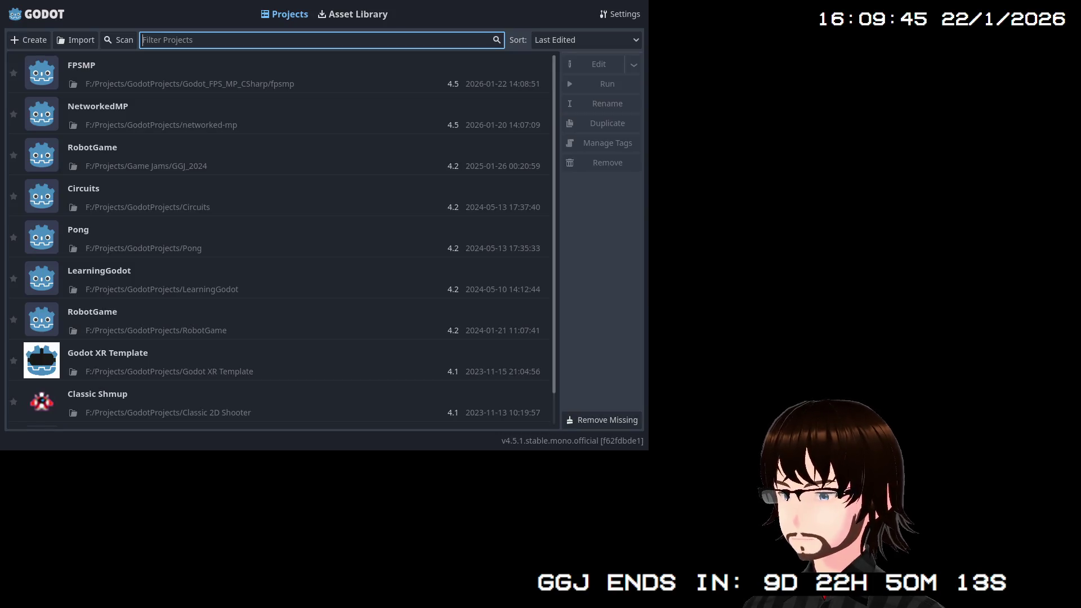
# Reopen the FPSMP project from the Project Manager list
pyautogui.click(84, 69)
pyautogui.doubleClick(84, 71)
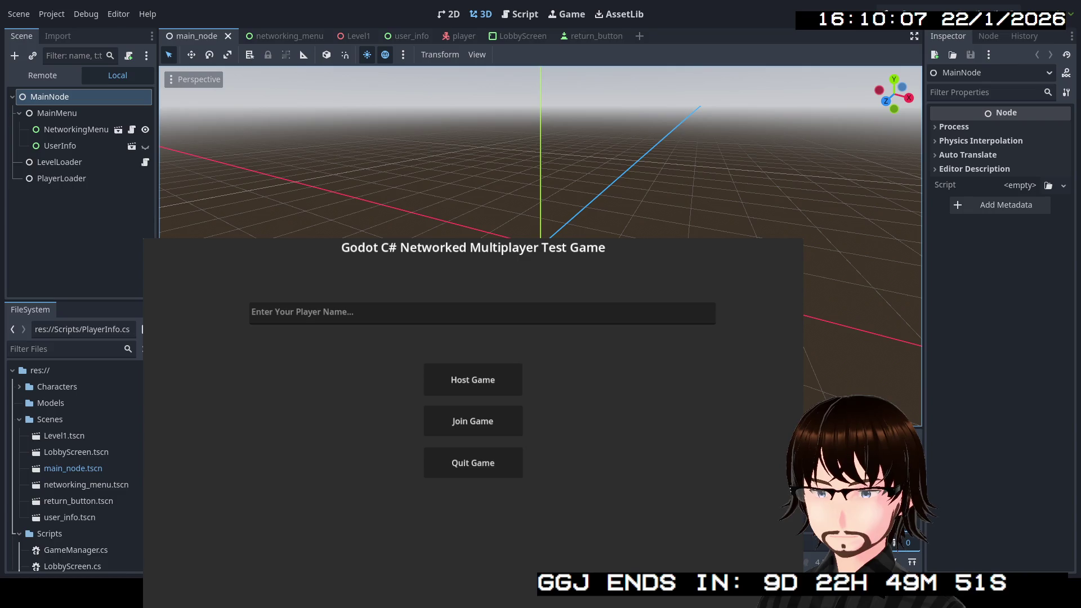
# Host a four-player game, confirm every player's named capsule appears, then stop the run with F8
pyautogui.click(456, 387)
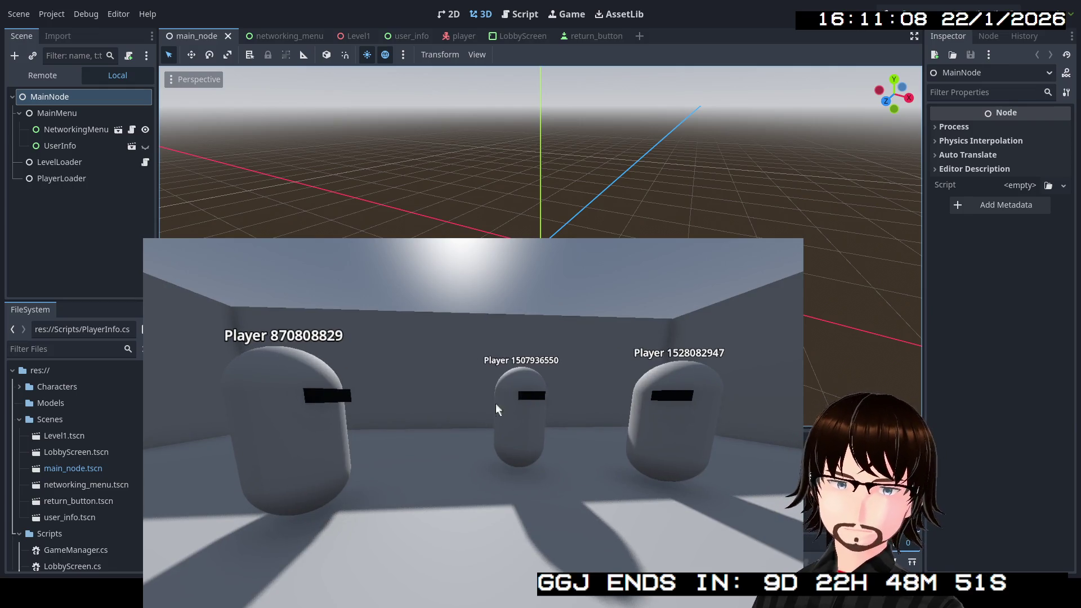
pyautogui.press('F8')
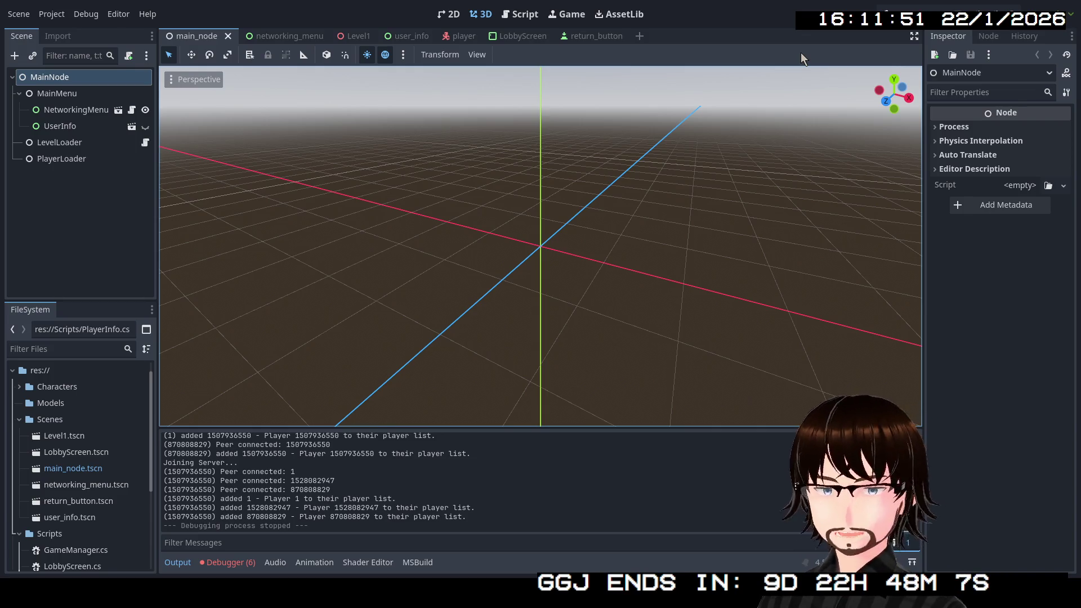
# Show the Debugger and open the Errors lists for Sessions 2, 3 and 4
pyautogui.click(246, 561)
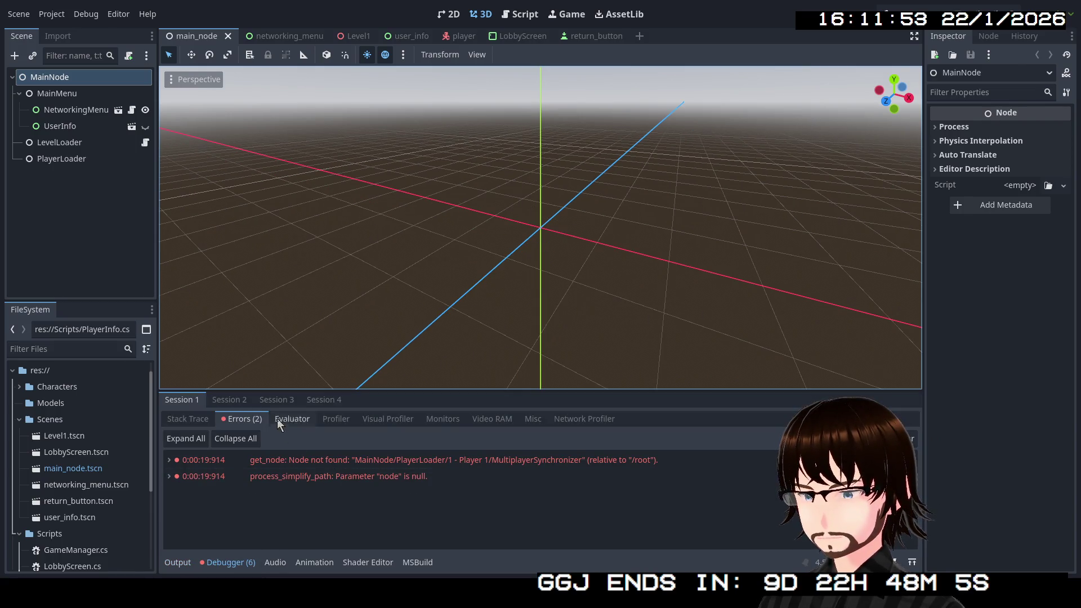
pyautogui.click(244, 401)
pyautogui.click(229, 419)
pyautogui.click(276, 399)
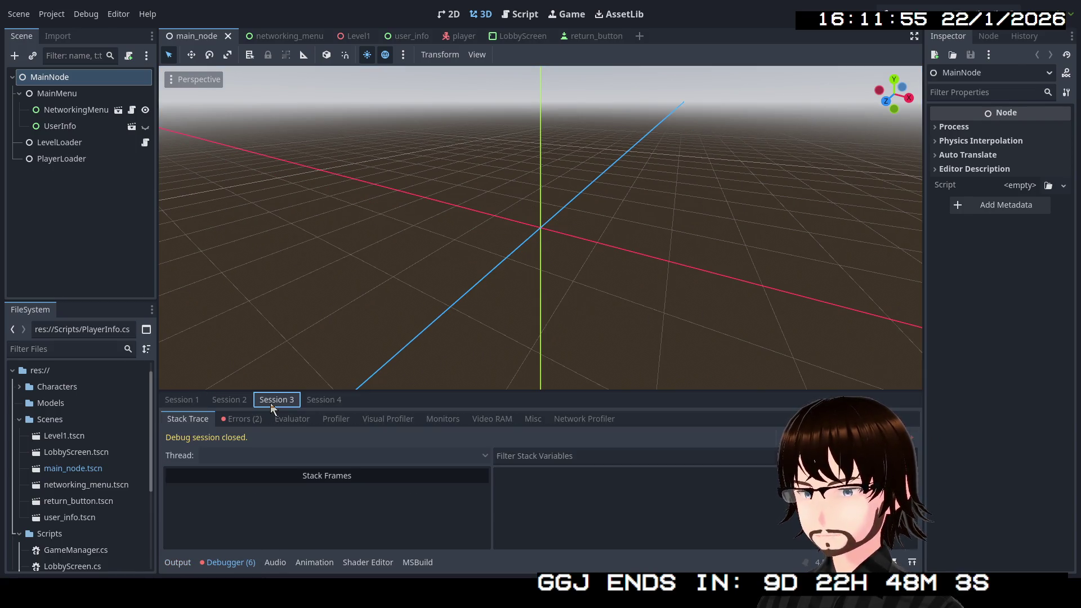
pyautogui.click(244, 419)
pyautogui.click(333, 400)
pyautogui.click(243, 419)
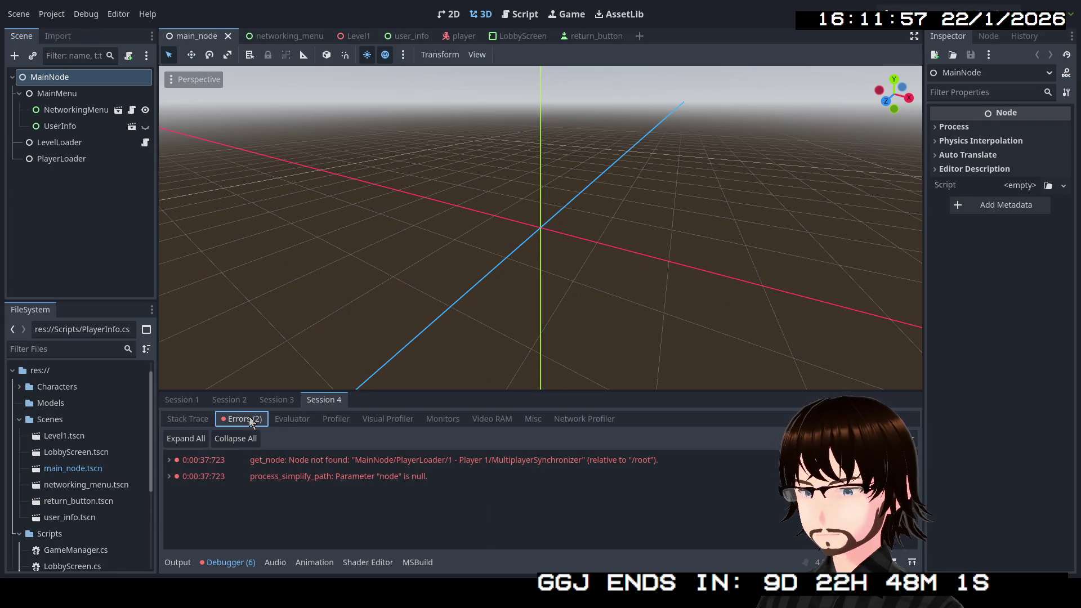
# Compare errors across Sessions 1–4, ending on Session 4's null node parameter error details
pyautogui.click(184, 401)
pyautogui.click(225, 401)
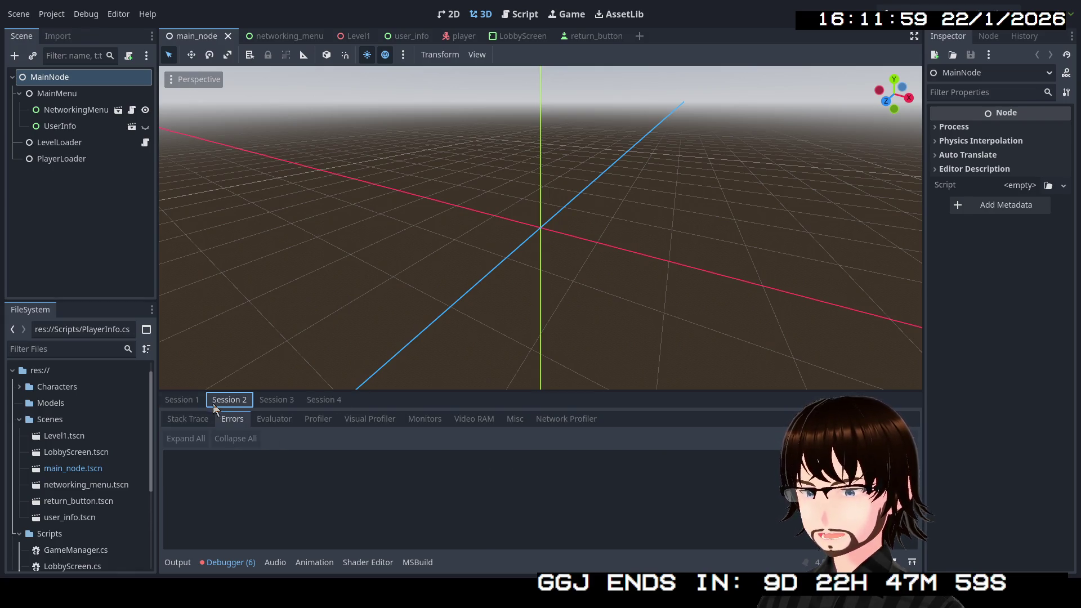
pyautogui.click(198, 402)
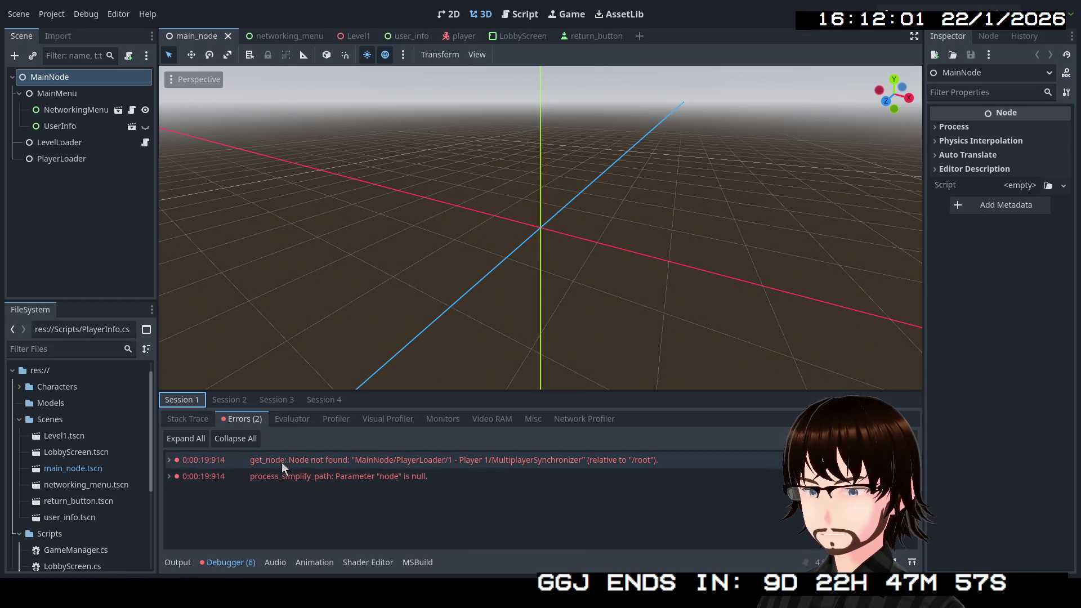
pyautogui.click(258, 400)
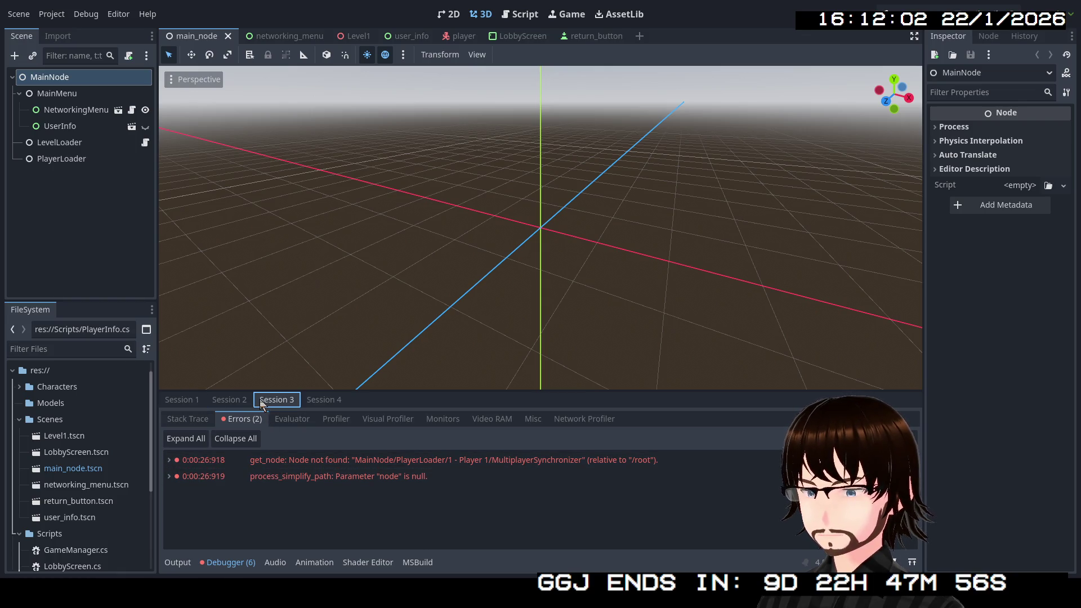
pyautogui.click(315, 399)
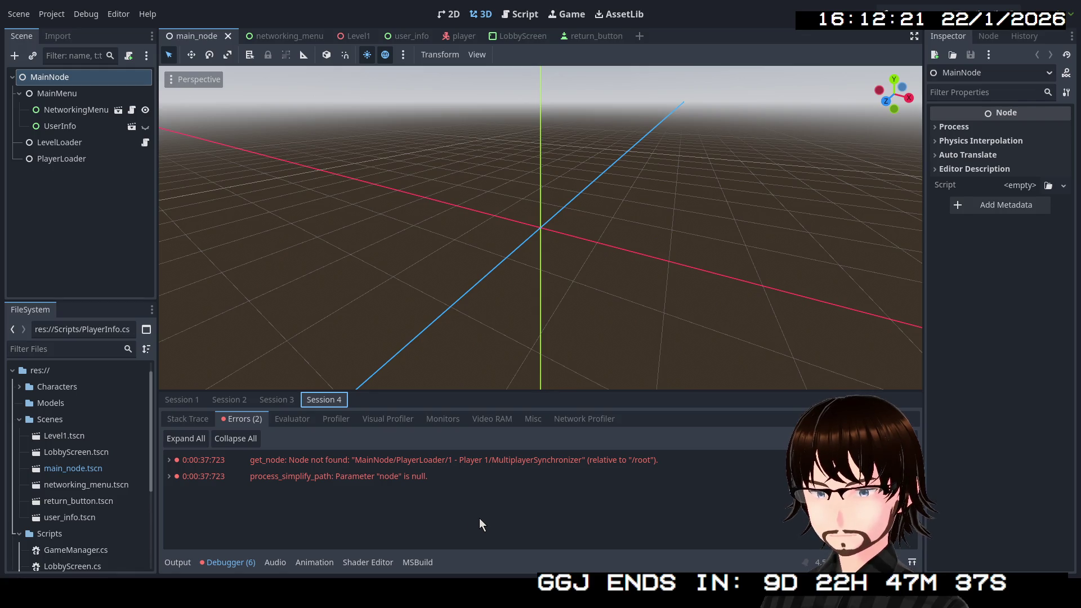
pyautogui.click(373, 483)
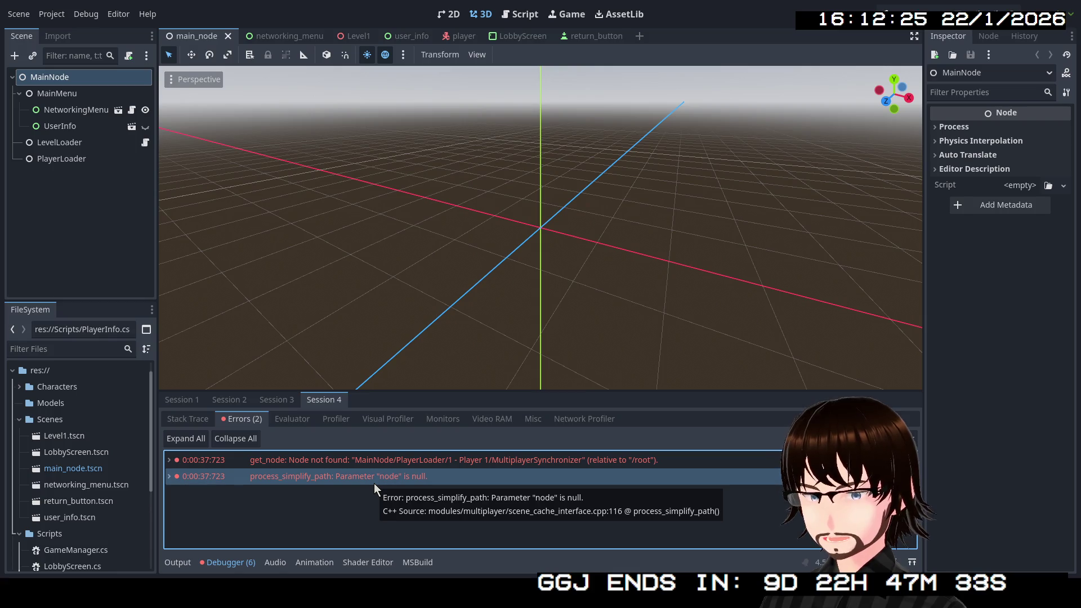